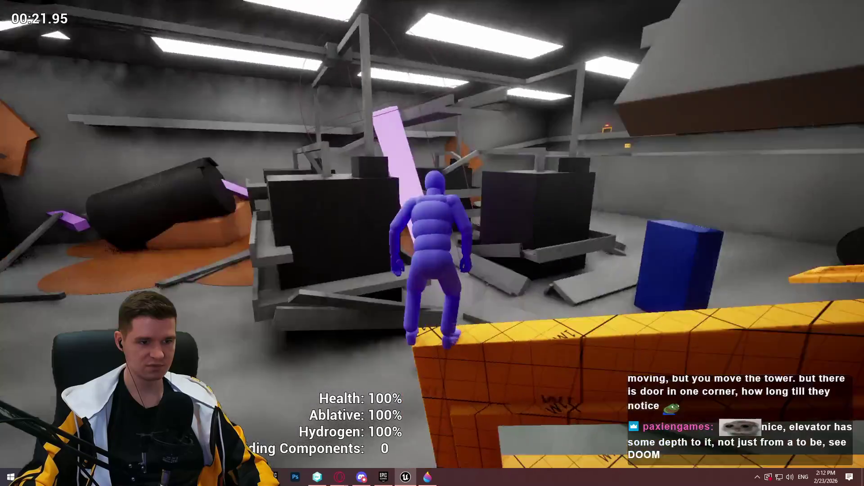
- Run the character over the yellow ledge, across the room and down the hall
{"action": "key", "text": "w"}
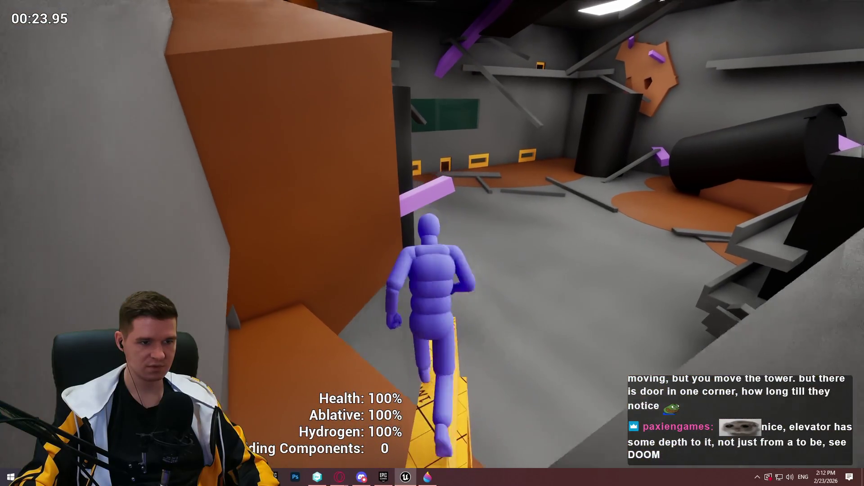
{"action": "key", "text": "w"}
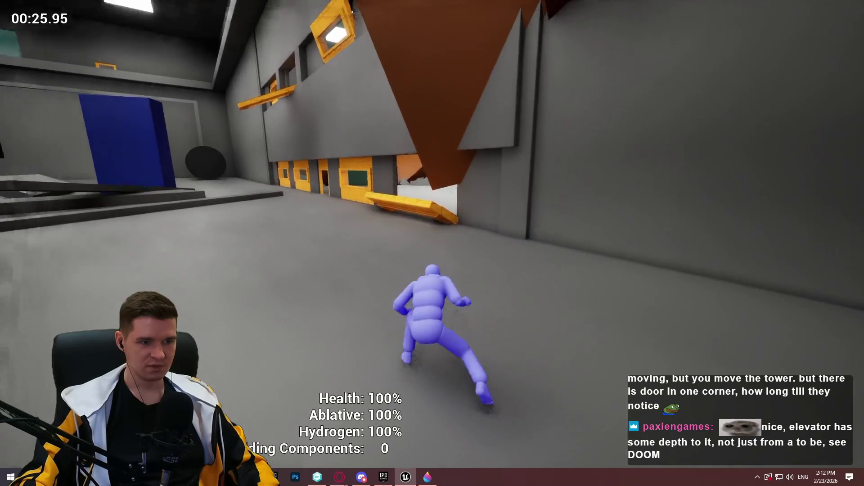
- Stop the playtest, turn the editor view to the orange box, and bring up options at the yellow sign
{"action": "key", "text": "w"}
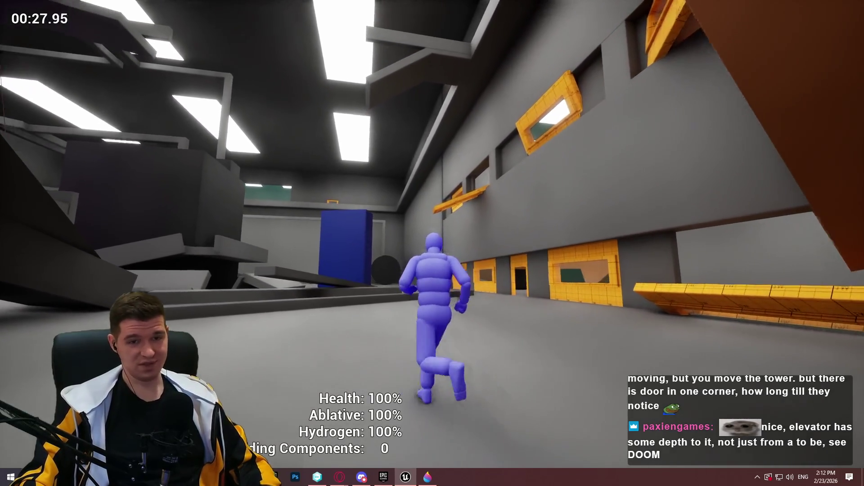
{"action": "key", "text": "Escape"}
{"action": "left_click_drag", "start_coordinate": [424, 234], "coordinate": [425, 234]}
{"action": "right_click", "coordinate": [426, 232]}
- Play from the sign, dismiss the Redlock welcome, and climb the pink beam to the orange wall ledge
{"action": "left_click", "coordinate": [506, 460]}
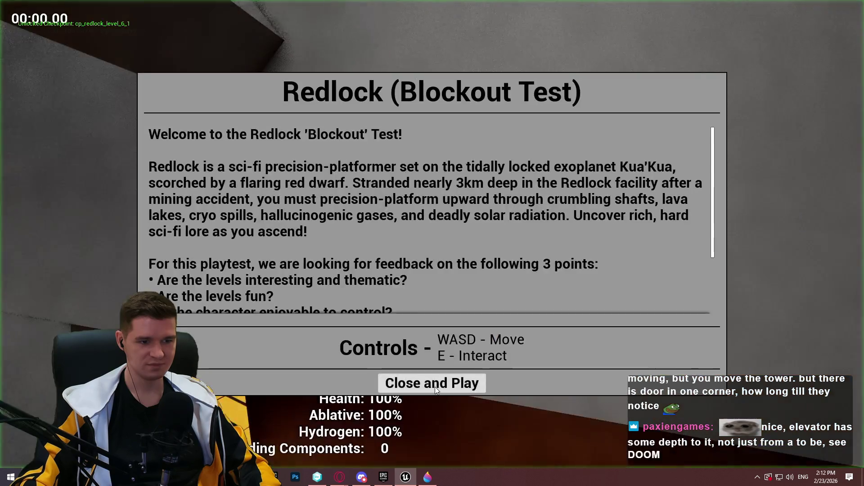
{"action": "left_click", "coordinate": [434, 387]}
{"action": "key", "text": "w"}
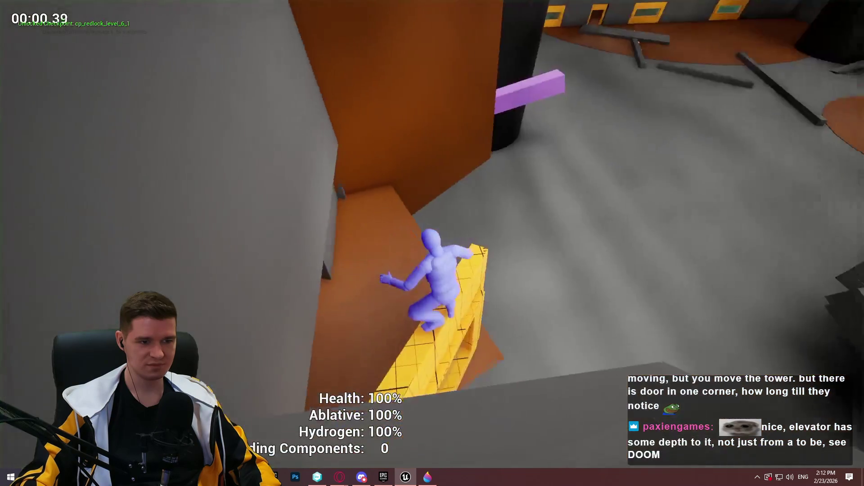
{"action": "key", "text": "space"}
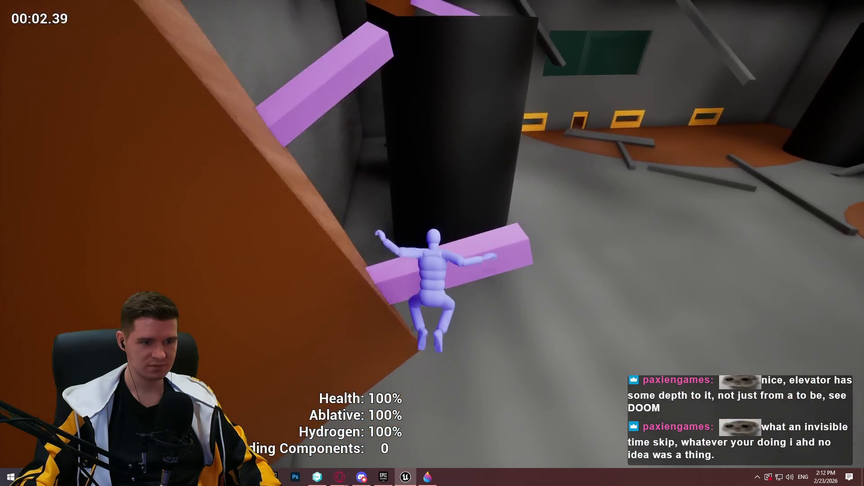
{"action": "key", "text": "w"}
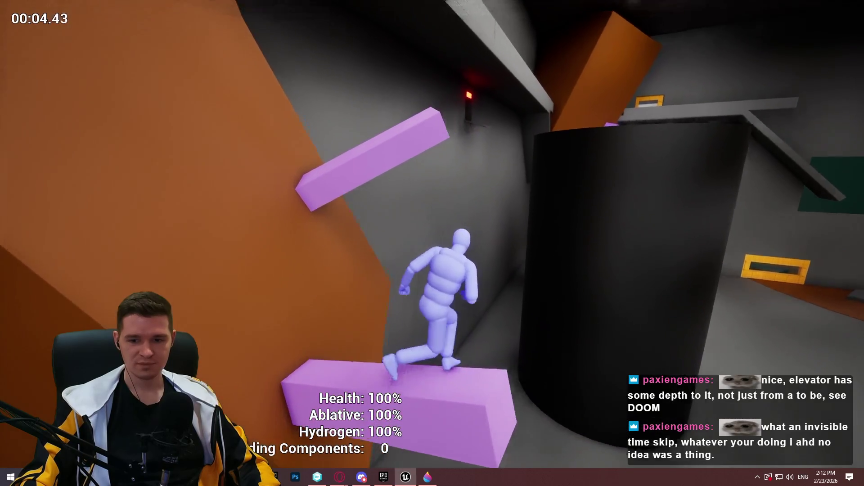
{"action": "key", "text": "space"}
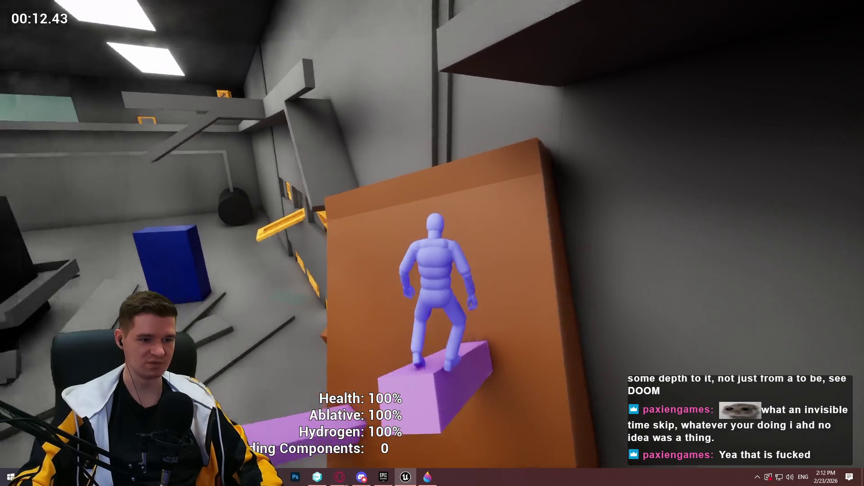
{"action": "key", "text": "space"}
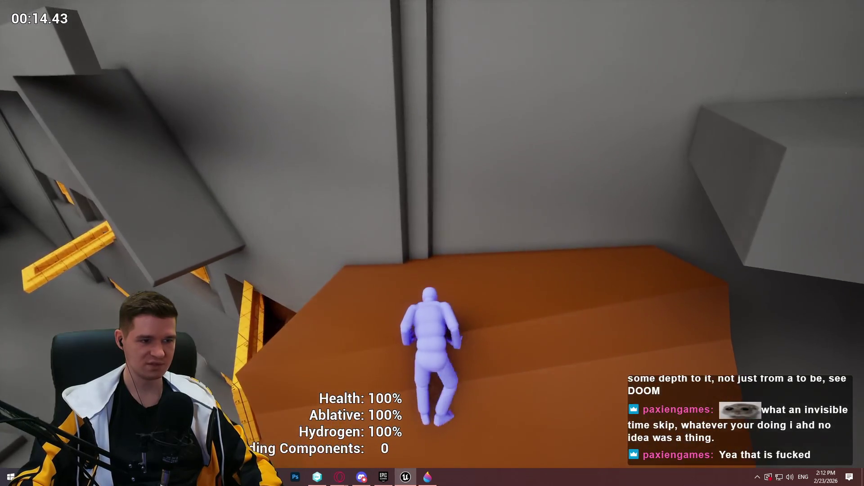
- Leap onto the grey ledge, run its length, and jump onto the dark round platform
{"action": "key", "text": "w"}
{"action": "key", "text": "space"}
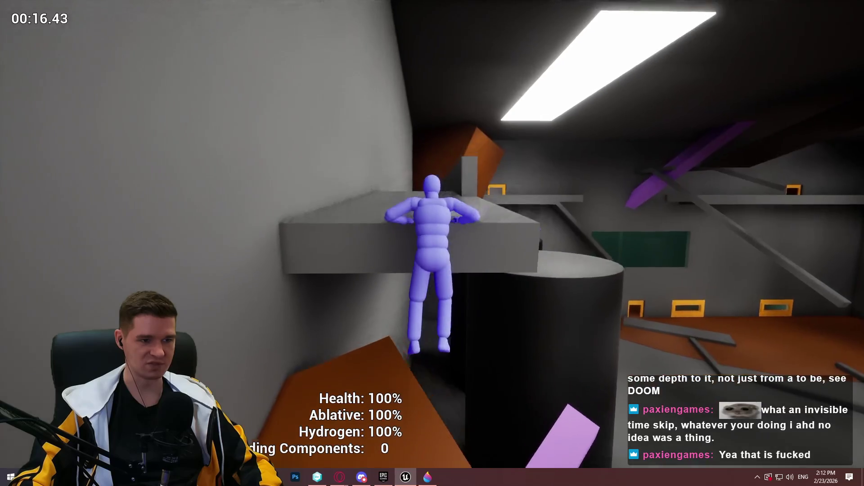
{"action": "key", "text": "w"}
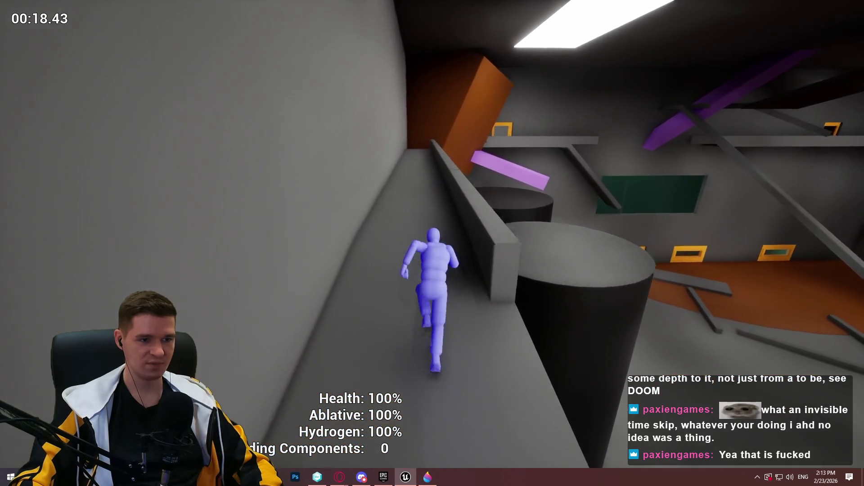
{"action": "key", "text": "w"}
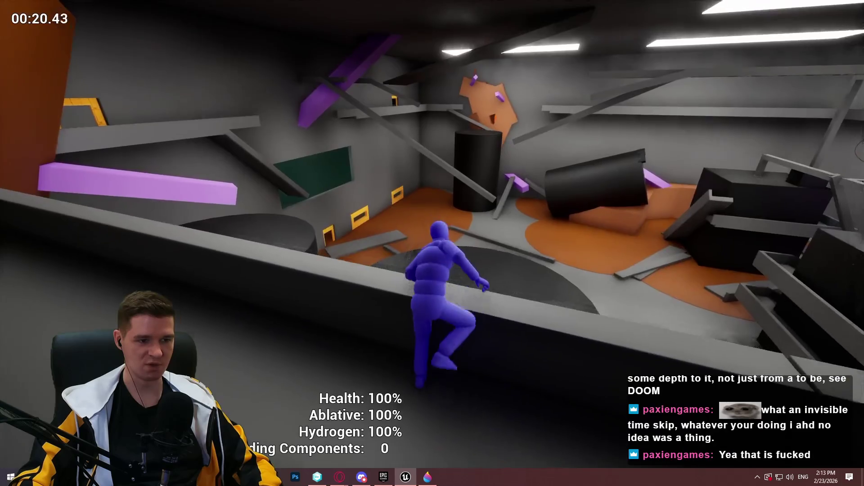
{"action": "key", "text": "space"}
{"action": "key", "text": "w"}
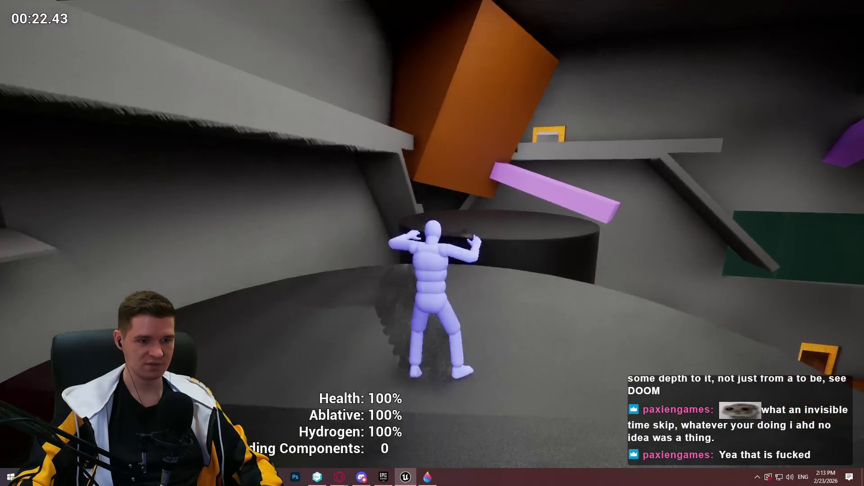
- Cross the dark platform and cylinder, then run the pink beam to the grey wall
{"action": "key", "text": "w"}
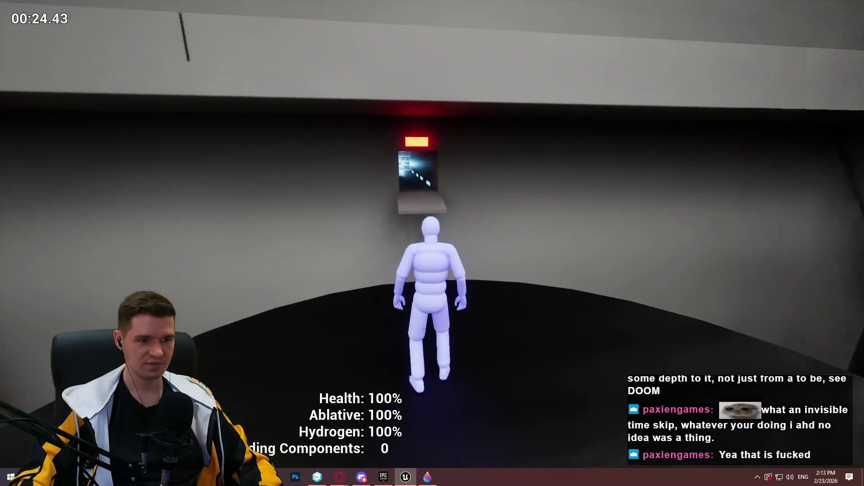
{"action": "key", "text": "w"}
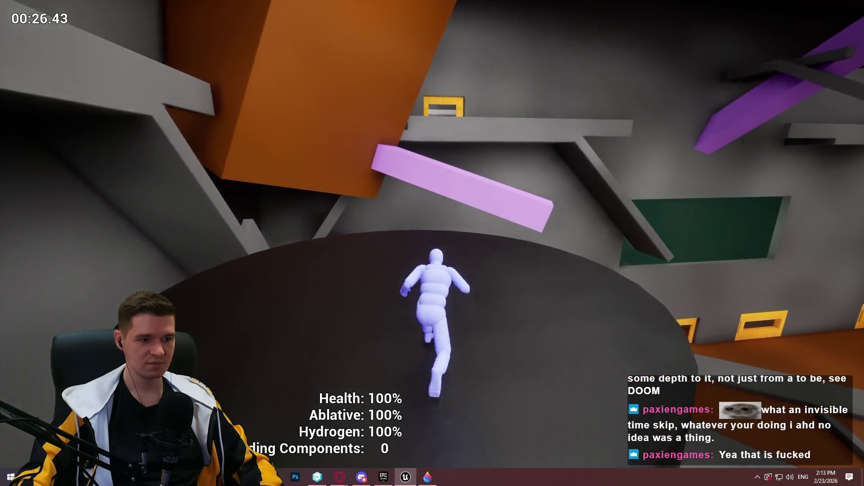
{"action": "key", "text": "space"}
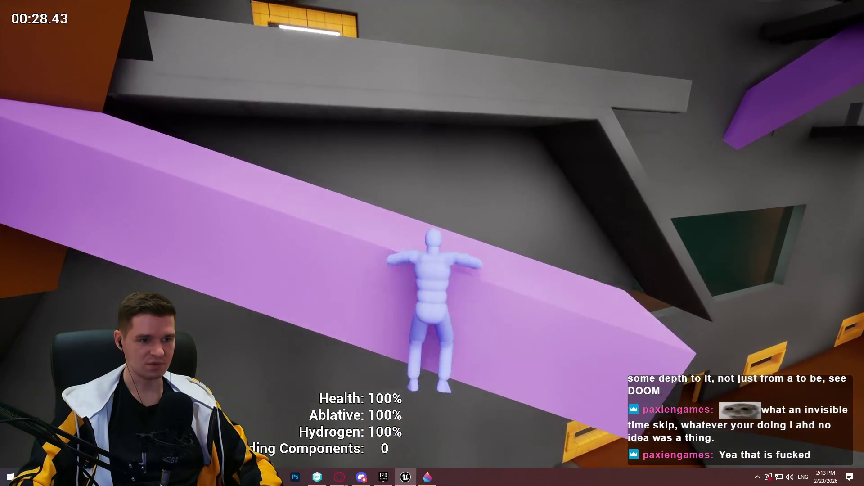
{"action": "key", "text": "w"}
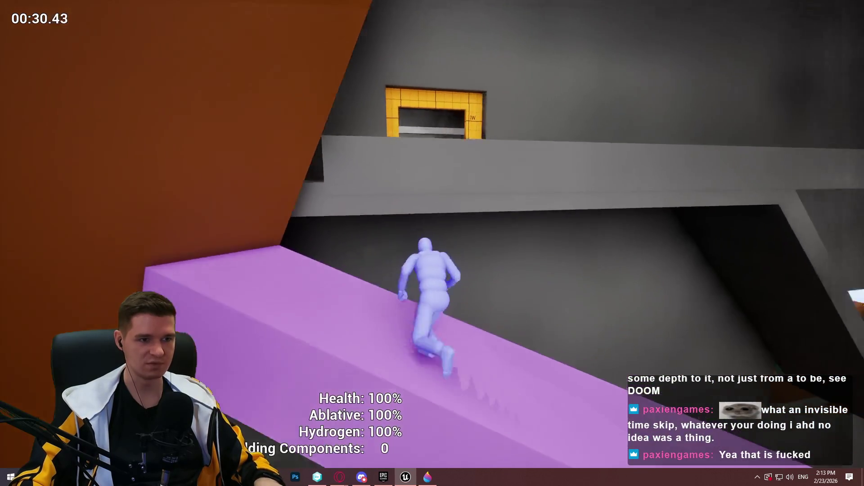
{"action": "key", "text": "space"}
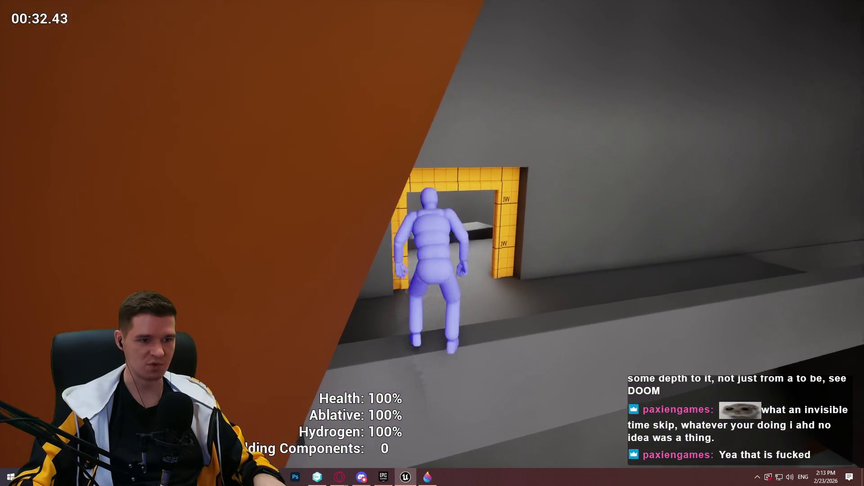
- Go through the yellow doorway and climb across the dark cylinders toward the next room
{"action": "key", "text": "w"}
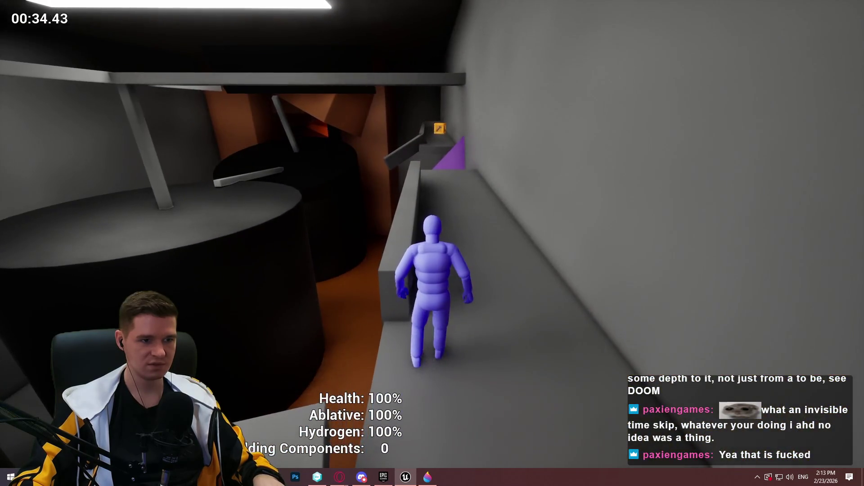
{"action": "key", "text": "w"}
{"action": "key", "text": "space"}
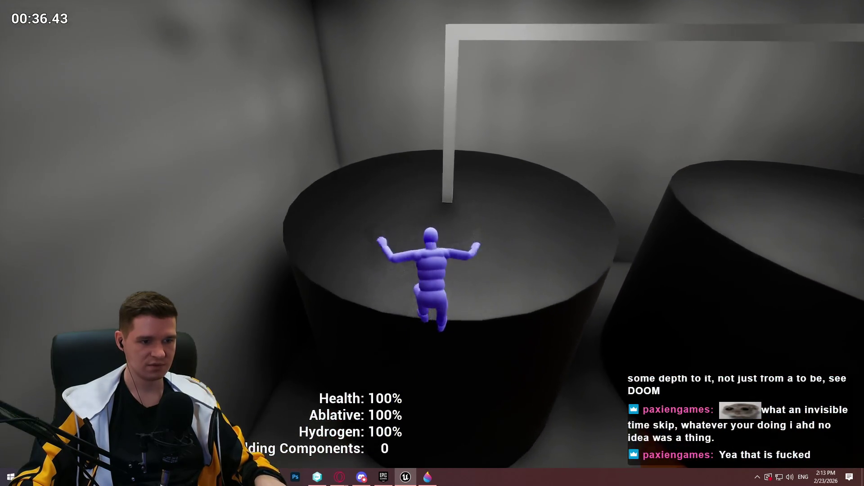
{"action": "key", "text": "w"}
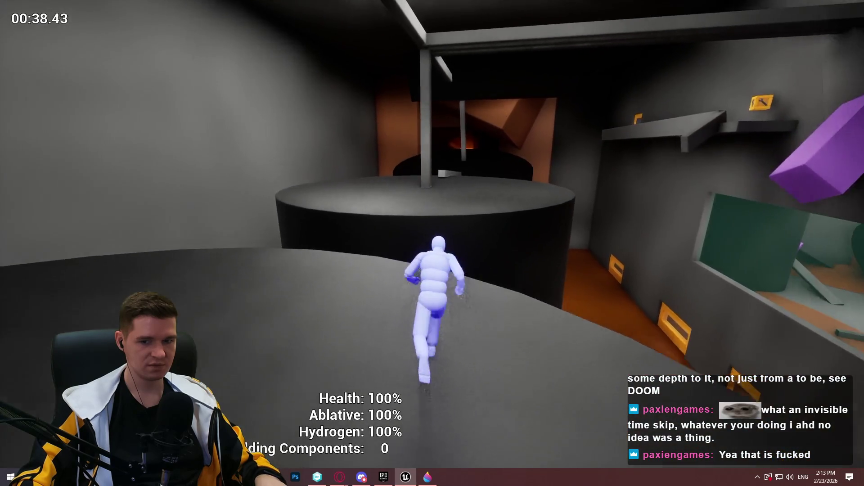
{"action": "key", "text": "w"}
{"action": "key", "text": "space"}
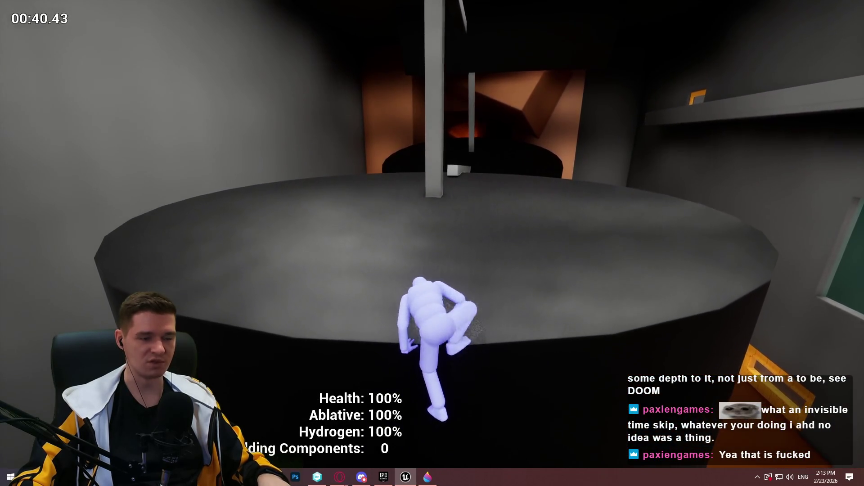
{"action": "key", "text": "w"}
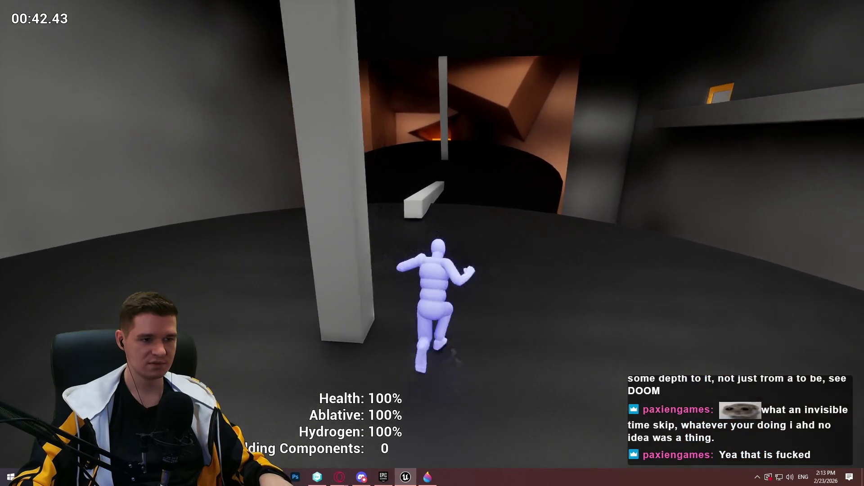
- Run the narrow beam up into the glowing corridor and drop into the lava room
{"action": "key", "text": "w"}
{"action": "key", "text": "space"}
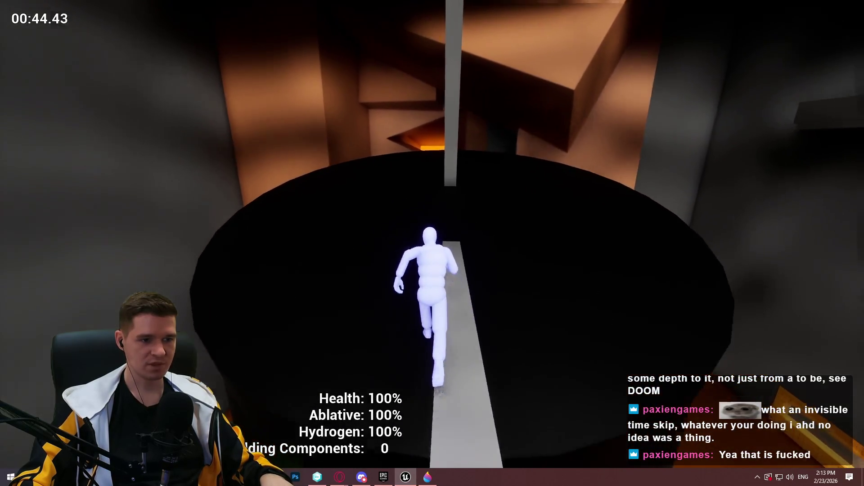
{"action": "key", "text": "w"}
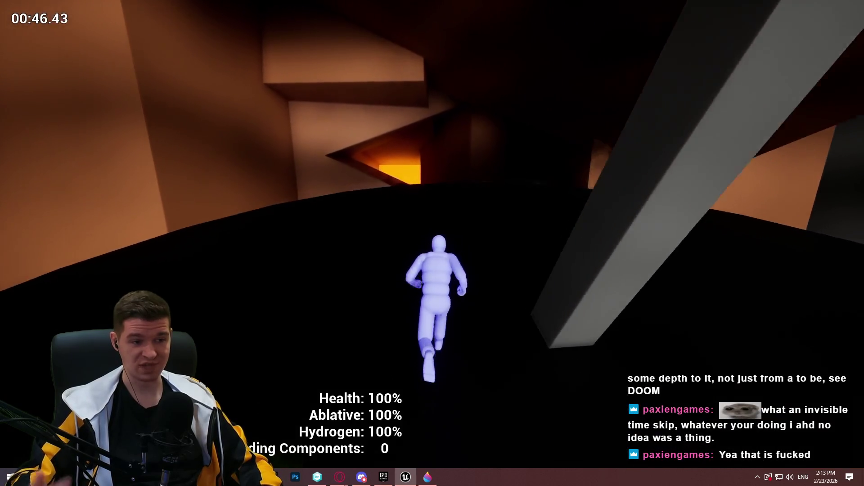
{"action": "key", "text": "w"}
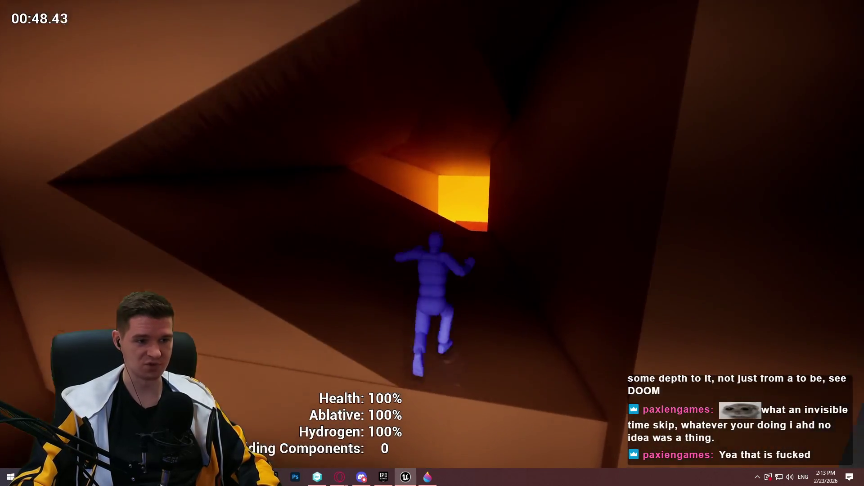
{"action": "key", "text": "w"}
{"action": "key", "text": "w"}
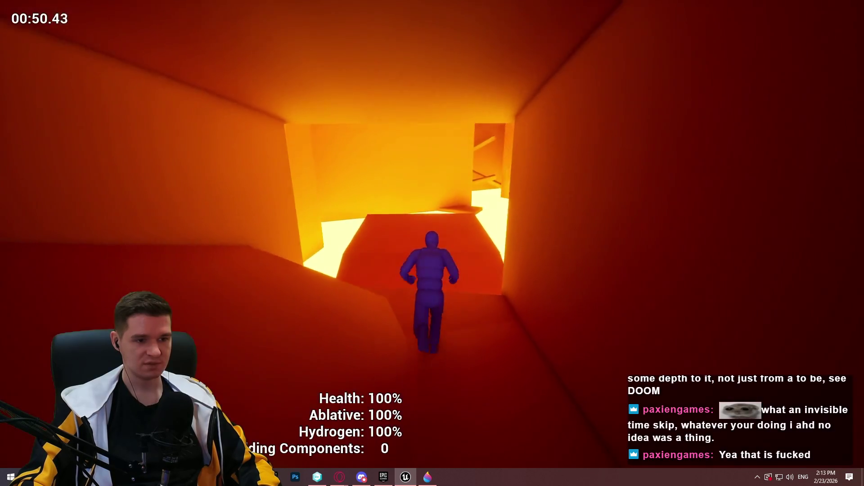
- Jump the lava to the glowing box, run the sloped beam, and shimmy onto the platform
{"action": "key", "text": "w"}
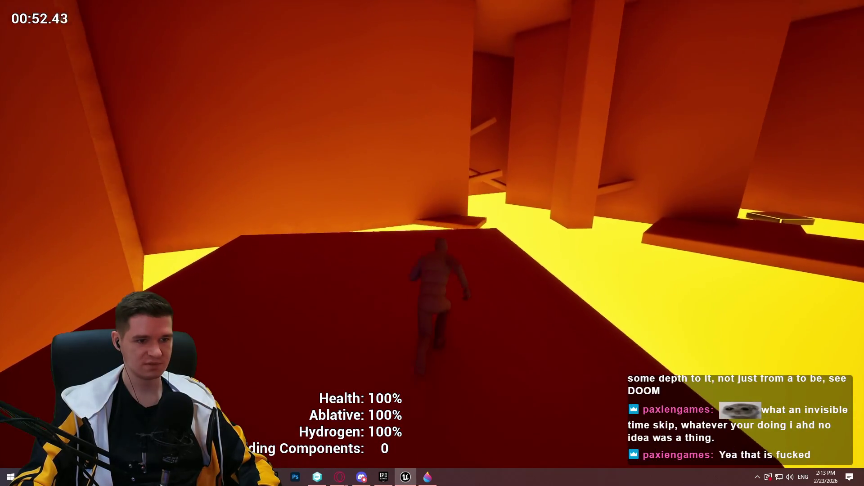
{"action": "key", "text": "space"}
{"action": "key", "text": "w"}
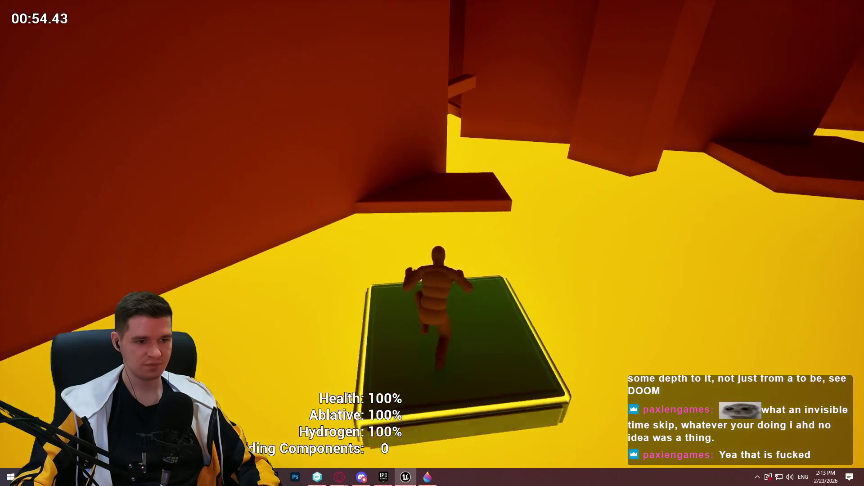
{"action": "key", "text": "space"}
{"action": "key", "text": "space"}
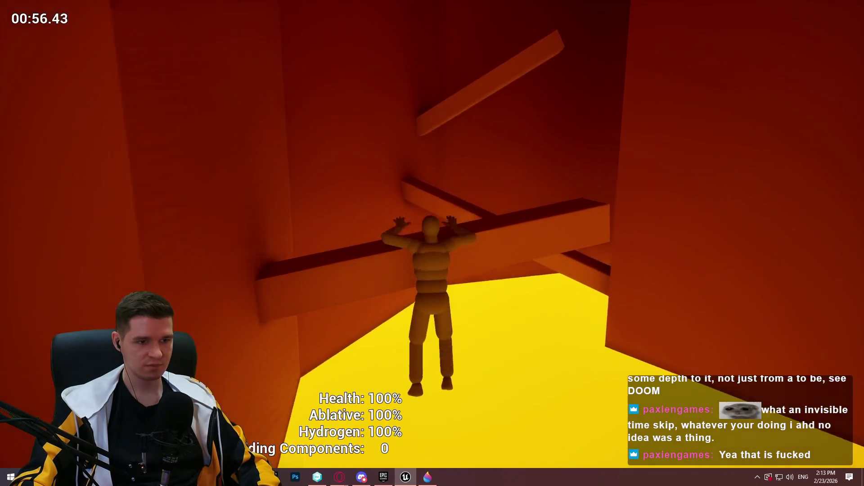
{"action": "key", "text": "w"}
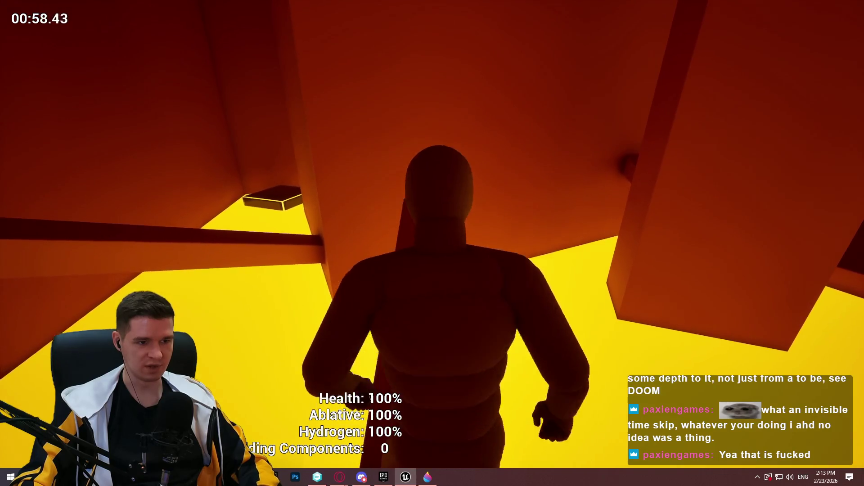
{"action": "key", "text": "space"}
{"action": "key", "text": "w"}
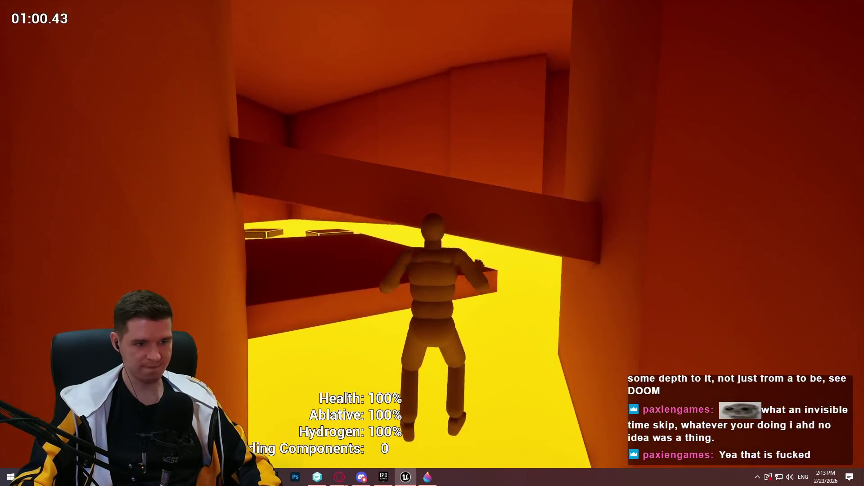
{"action": "key", "text": "w"}
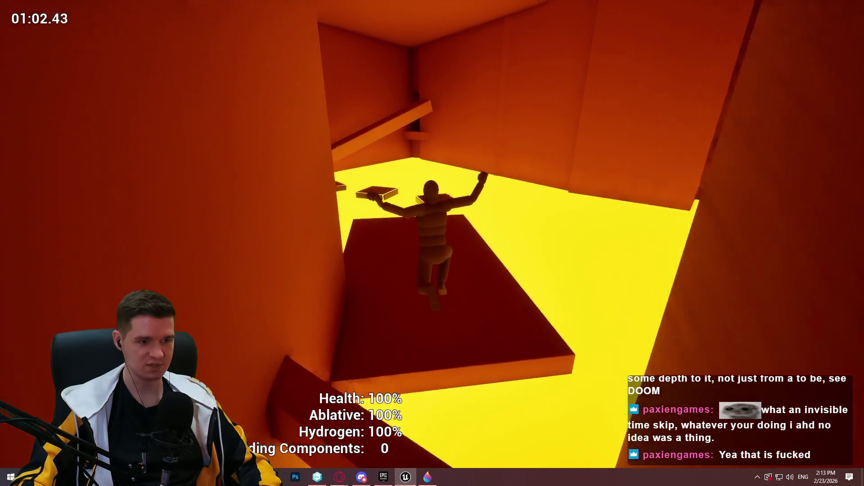
- Hop the floating blocks to the beam, drop into the red shaft, and climb to its opening
{"action": "key", "text": "w"}
{"action": "key", "text": "space"}
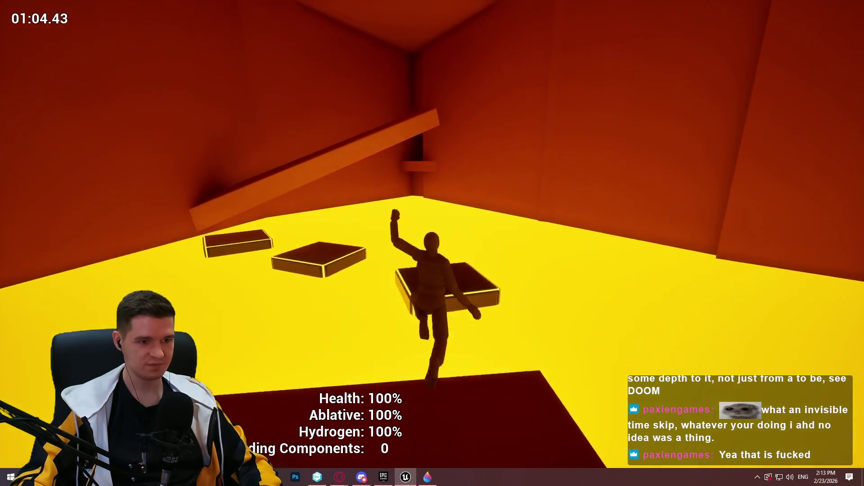
{"action": "key", "text": "space"}
{"action": "key", "text": "space"}
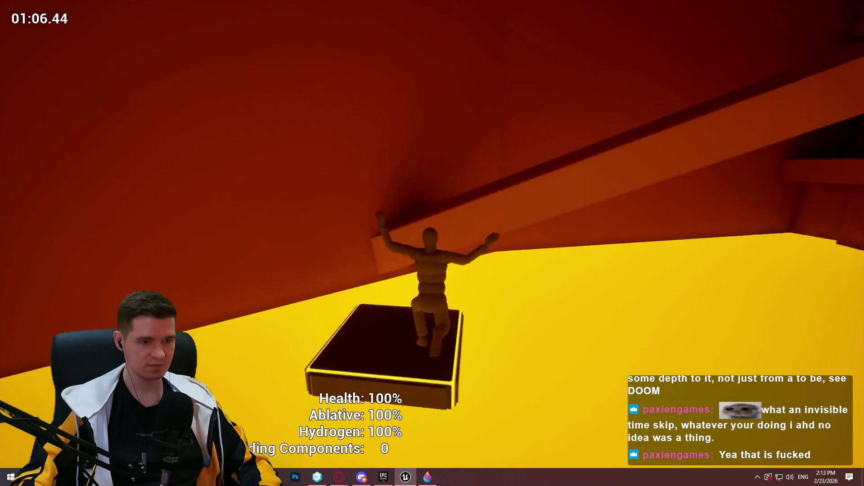
{"action": "key", "text": "w"}
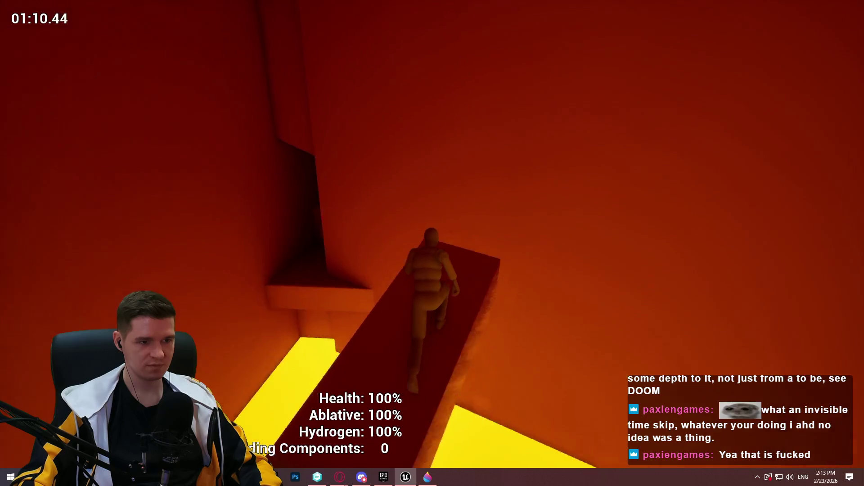
{"action": "key", "text": "w"}
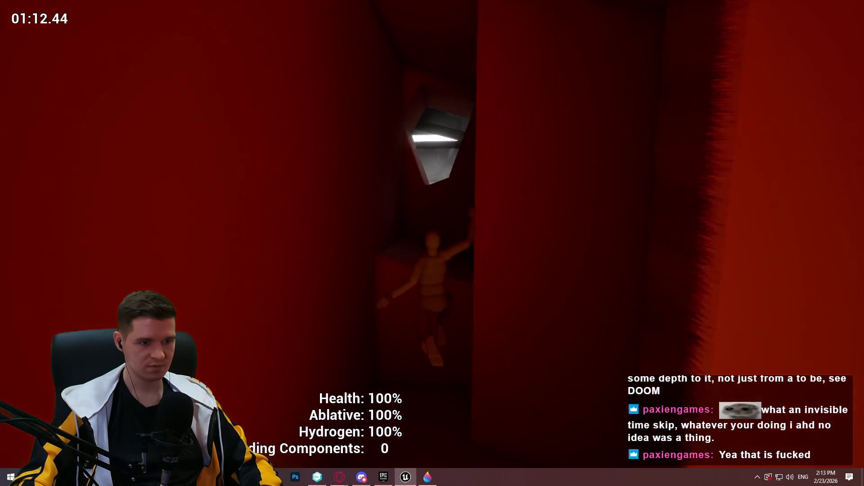
{"action": "key", "text": "space"}
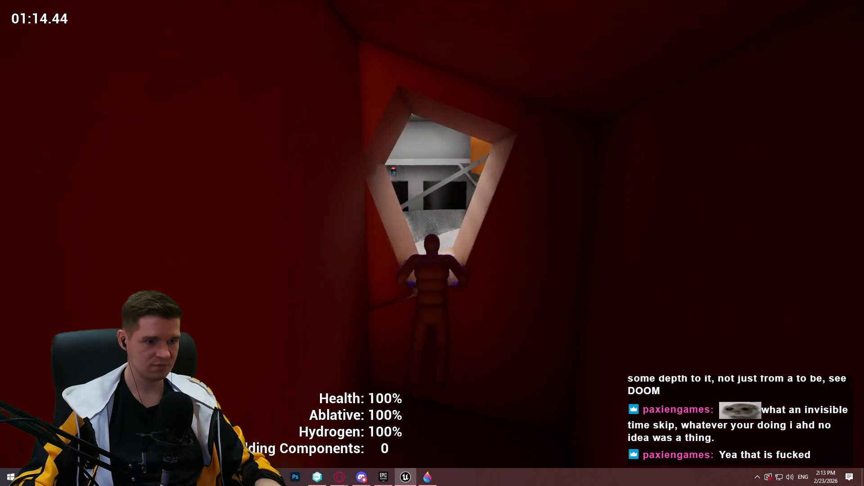
- Climb into the grey room and run the ledge beside the orange wall toward the cylinders
{"action": "key", "text": "w"}
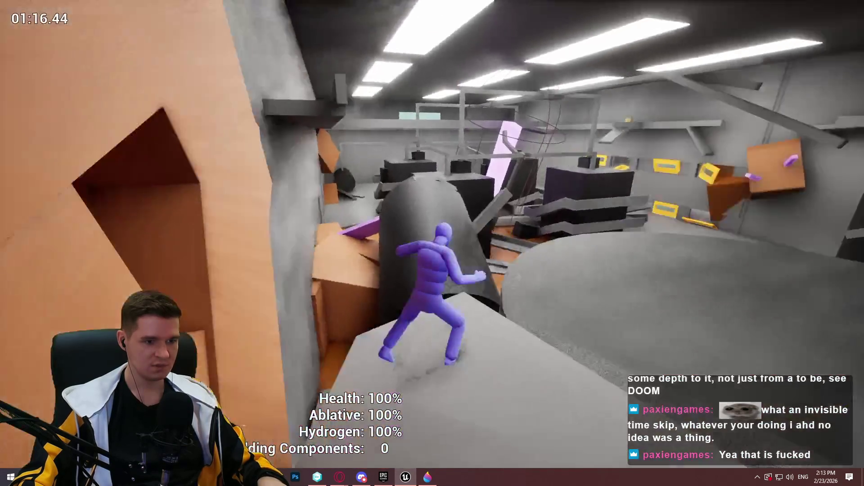
{"action": "key", "text": "w"}
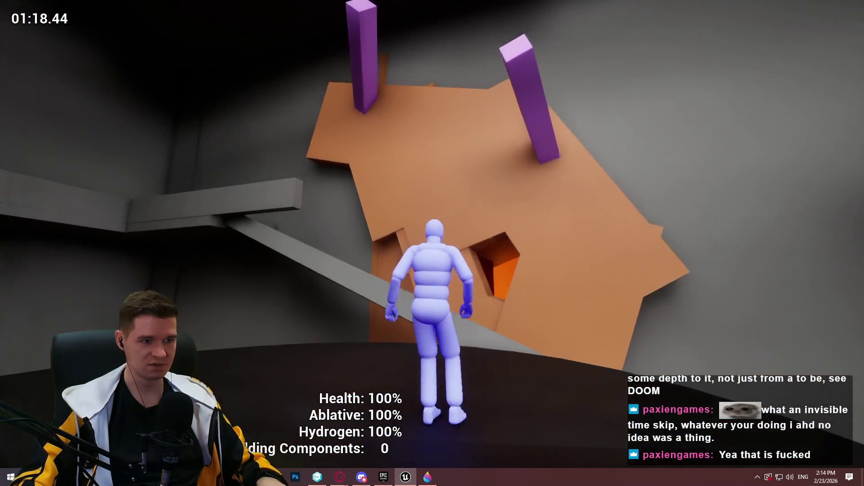
{"action": "key", "text": "w"}
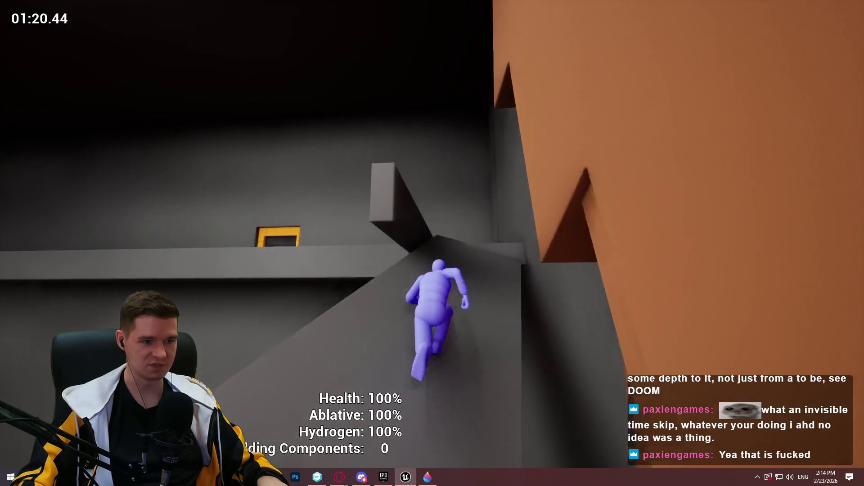
{"action": "key", "text": "w"}
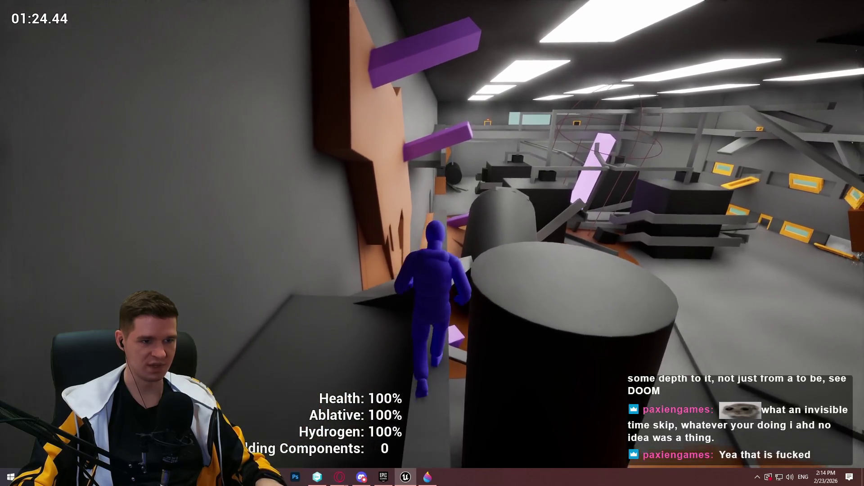
{"action": "key", "text": "w"}
{"action": "key", "text": "w"}
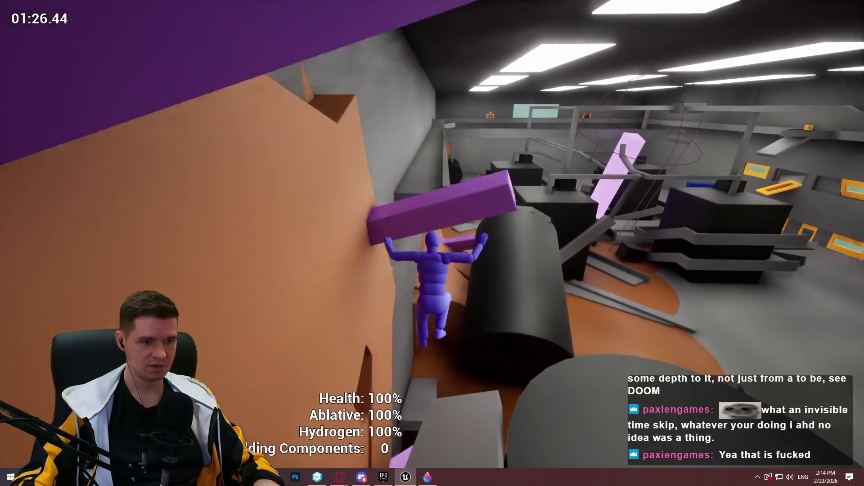
- Cross the black cylinder, climb the pillar, and run the narrow beam down to the walkway
{"action": "key", "text": "w"}
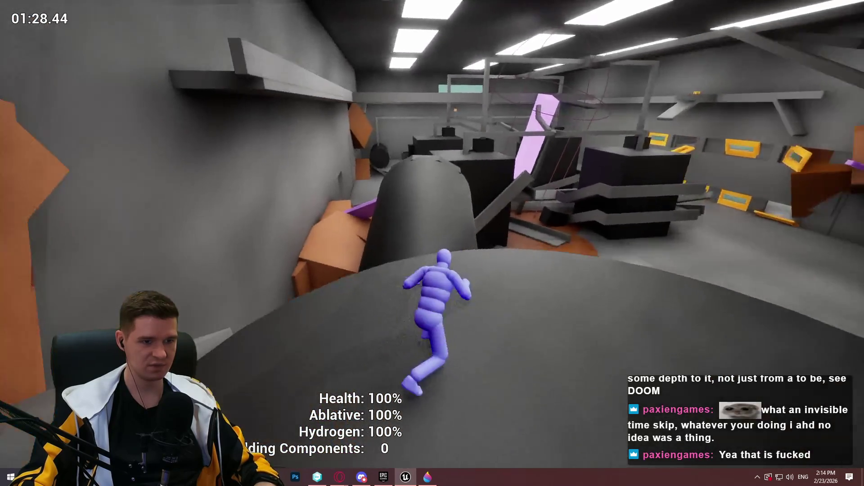
{"action": "key", "text": "w"}
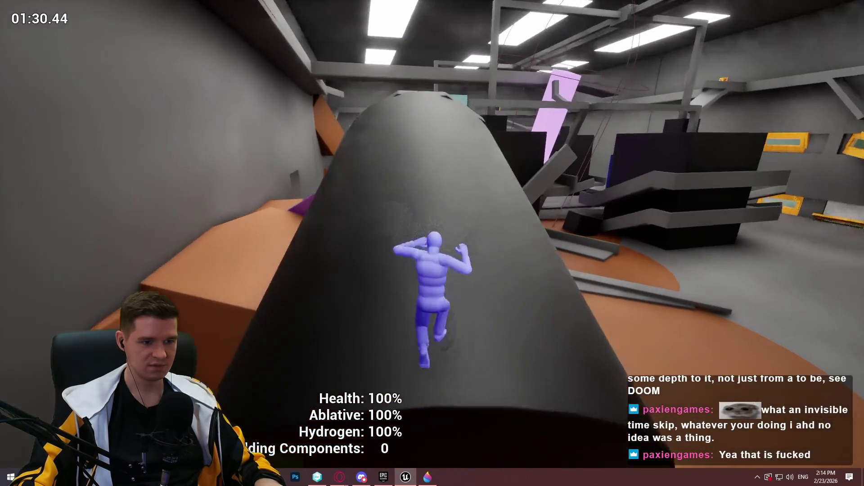
{"action": "key", "text": "w"}
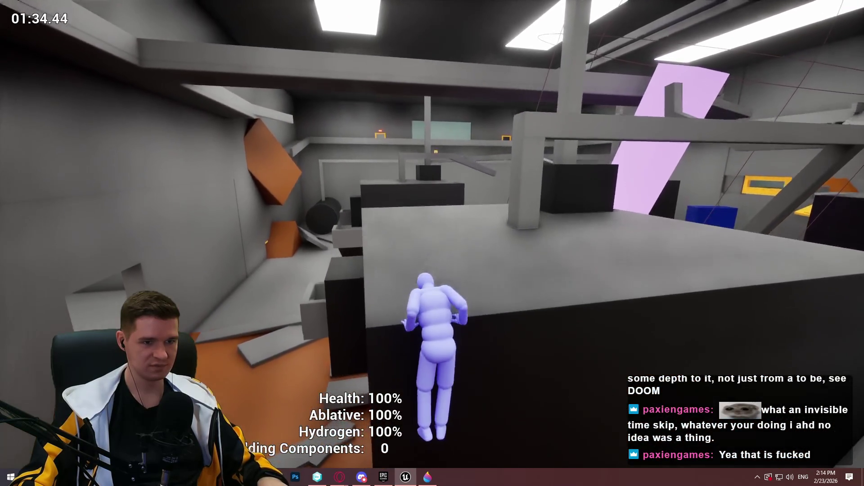
{"action": "key", "text": "w"}
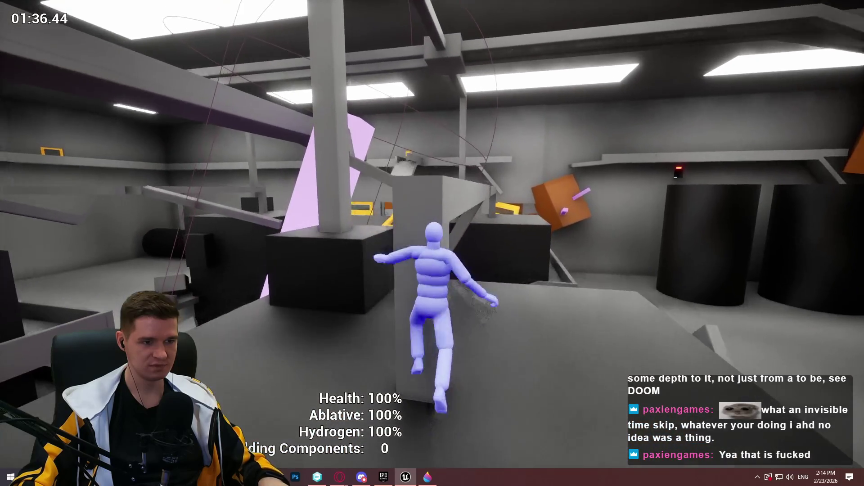
{"action": "key", "text": "w"}
{"action": "key", "text": "w"}
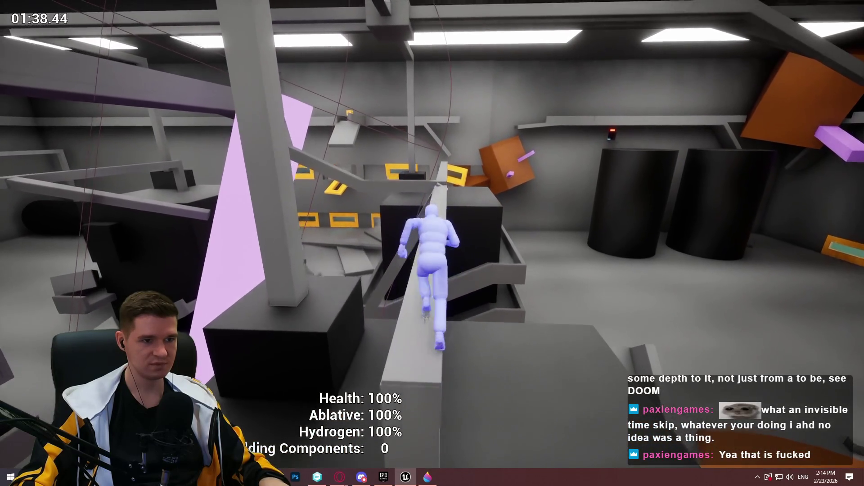
{"action": "key", "text": "w"}
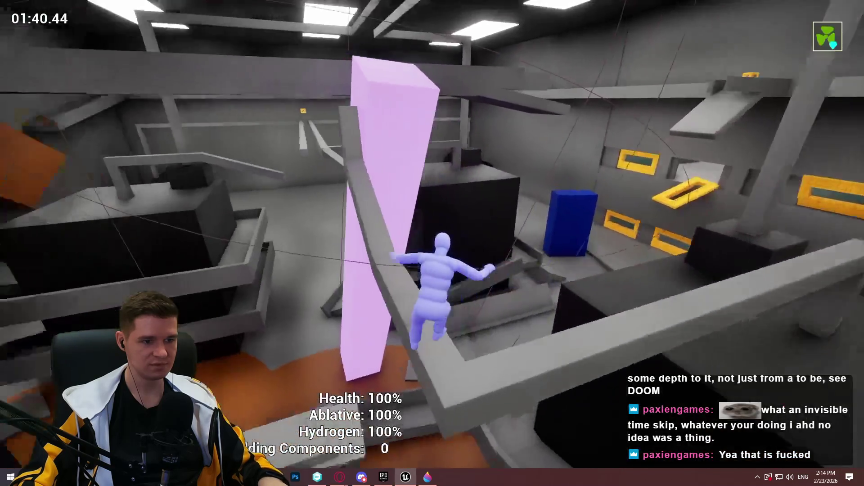
{"action": "key", "text": "w"}
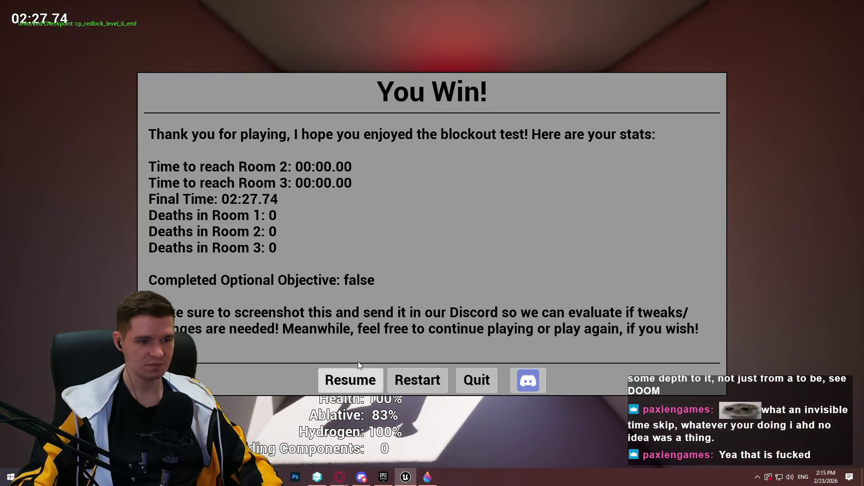
- Resume after the You Win! stats, climb into the START HERE shaft, then stop the playtest
{"action": "left_click", "coordinate": [354, 378]}
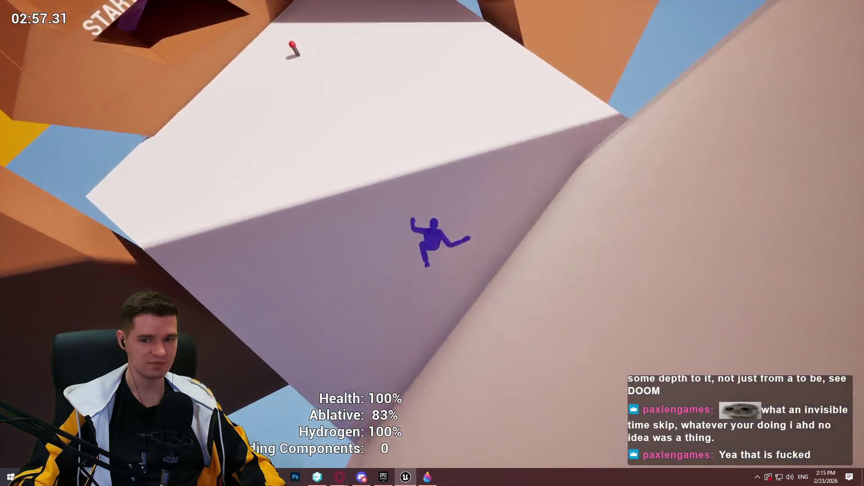
{"action": "key", "text": "w"}
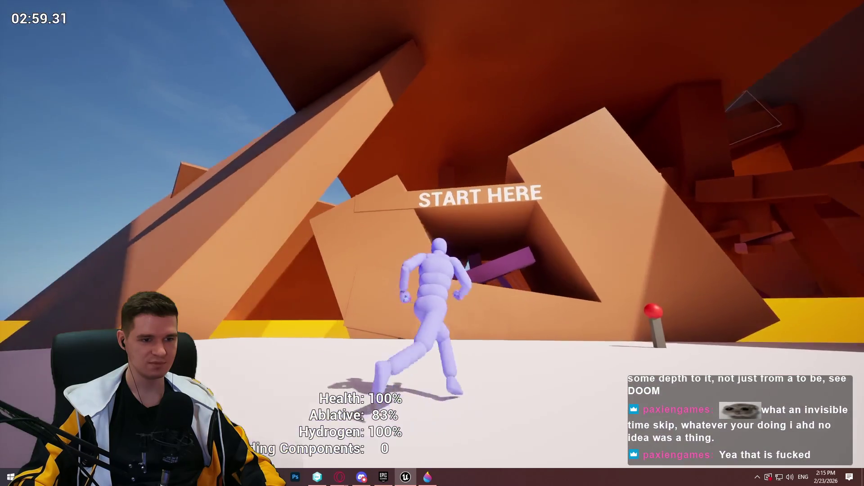
{"action": "key", "text": "space"}
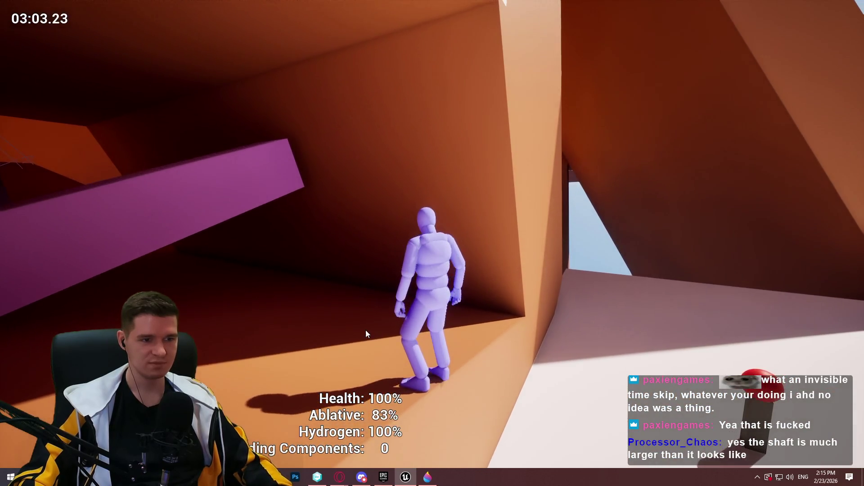
{"action": "key", "text": "Escape"}
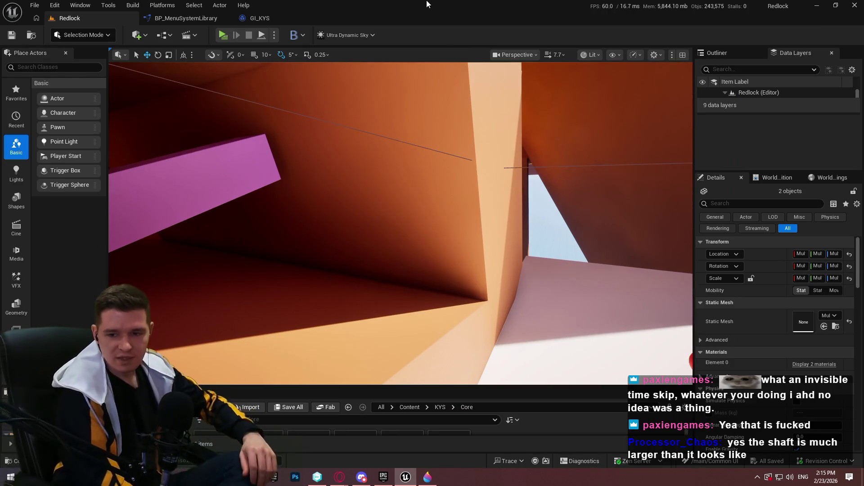
- Fly to the pink wall corner, play from that wall cube, and dismiss the Redlock welcome
{"action": "left_click_drag", "start_coordinate": [412, 65], "coordinate": [412, 66]}
{"action": "left_click_drag", "start_coordinate": [377, 196], "coordinate": [376, 197]}
{"action": "right_click", "coordinate": [377, 197]}
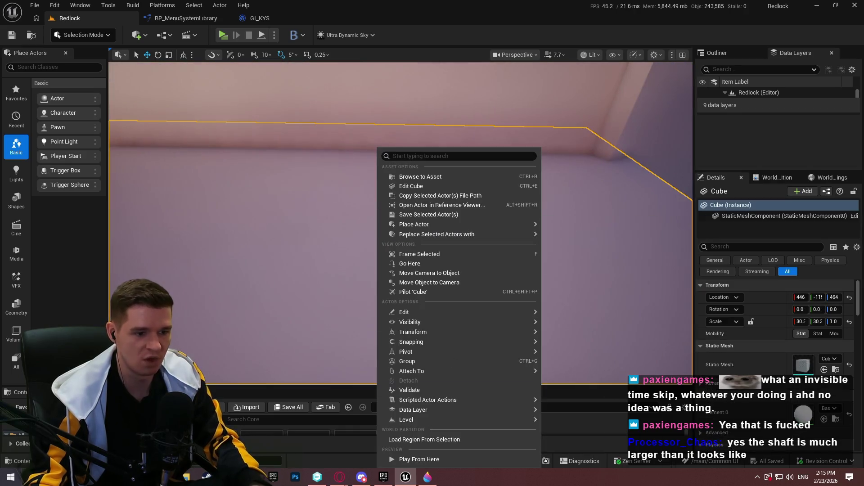
{"action": "left_click", "coordinate": [470, 464]}
{"action": "key", "text": "alt+p"}
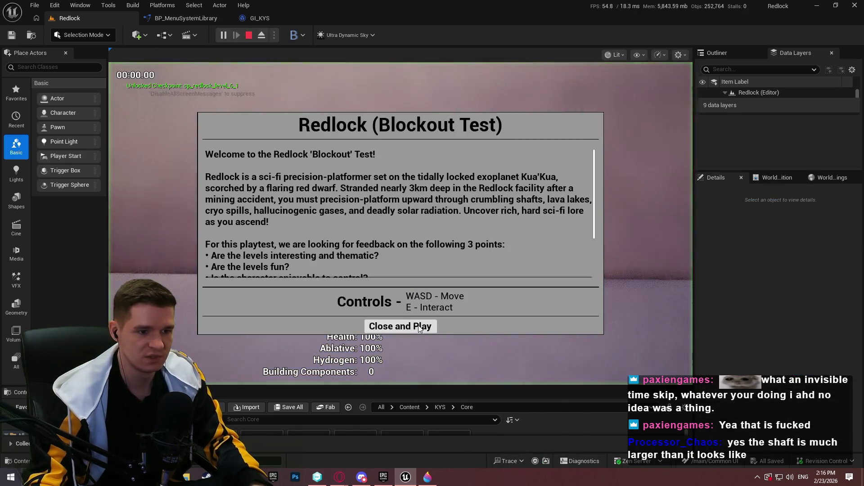
{"action": "left_click", "coordinate": [401, 324]}
- In fullscreen, run the character up the wall, then stop the playtest after the fall
{"action": "key", "text": "F11"}
{"action": "key", "text": "w"}
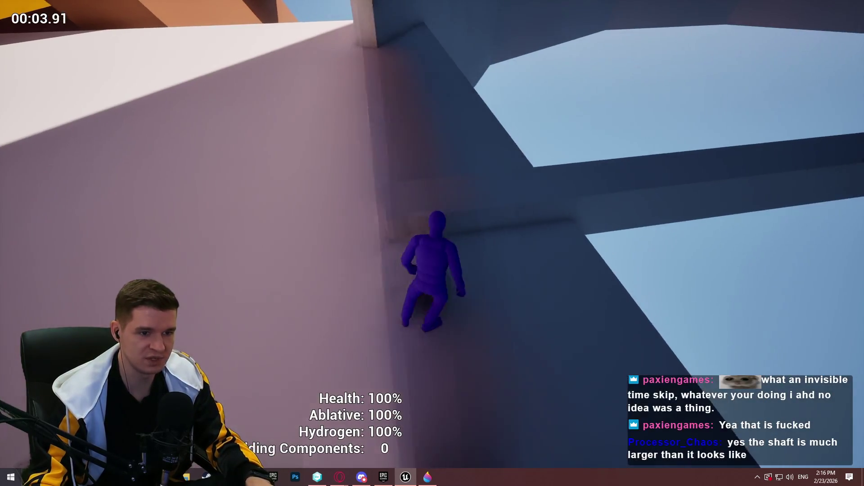
{"action": "key", "text": "space"}
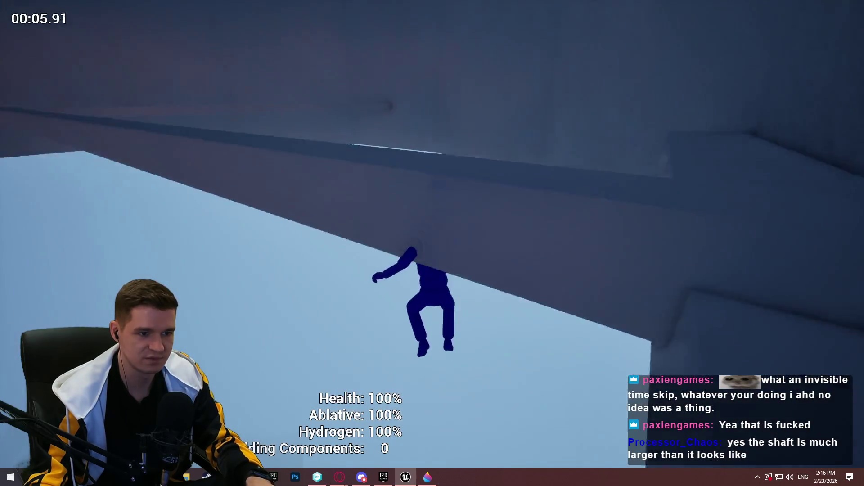
{"action": "key", "text": "Escape"}
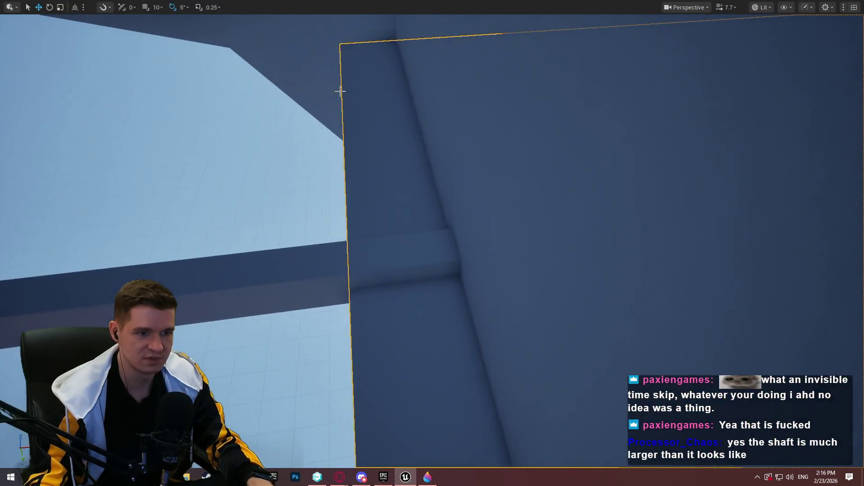
- Restart play with Alt+P and walk the character along the ramp into the shaft
{"action": "right_click", "coordinate": [377, 219]}
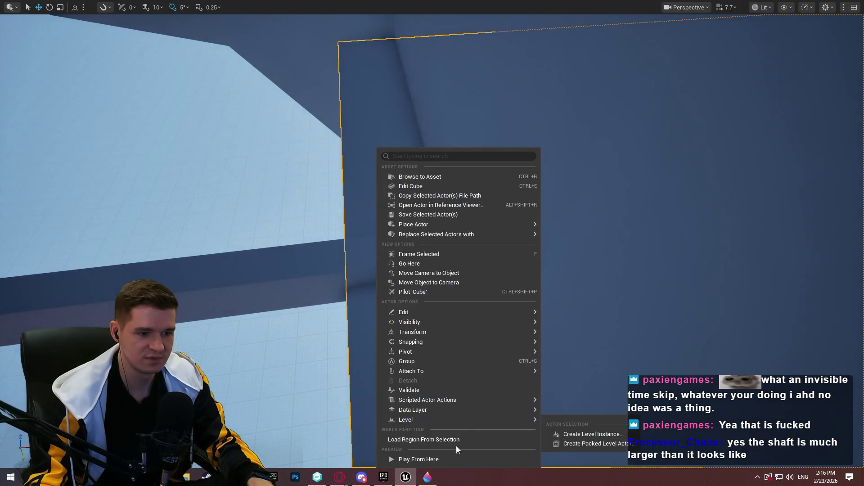
{"action": "key", "text": "Escape"}
{"action": "key", "text": "alt+p"}
{"action": "left_click", "coordinate": [433, 382]}
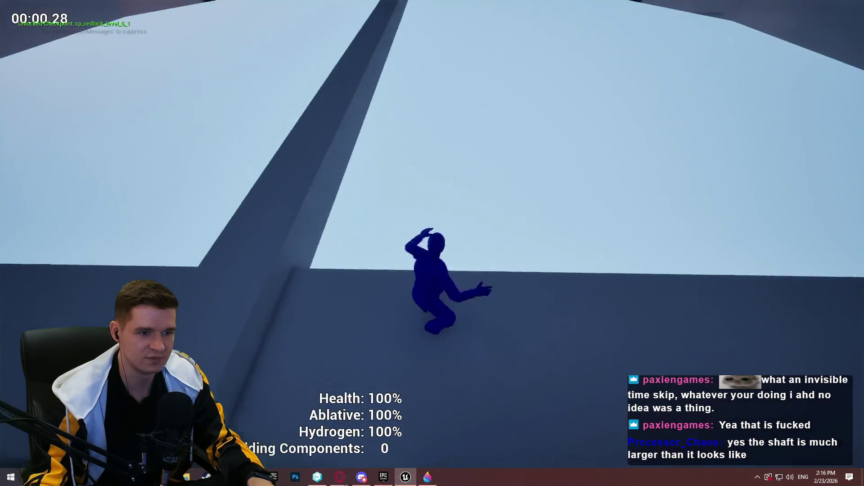
{"action": "key", "text": "w"}
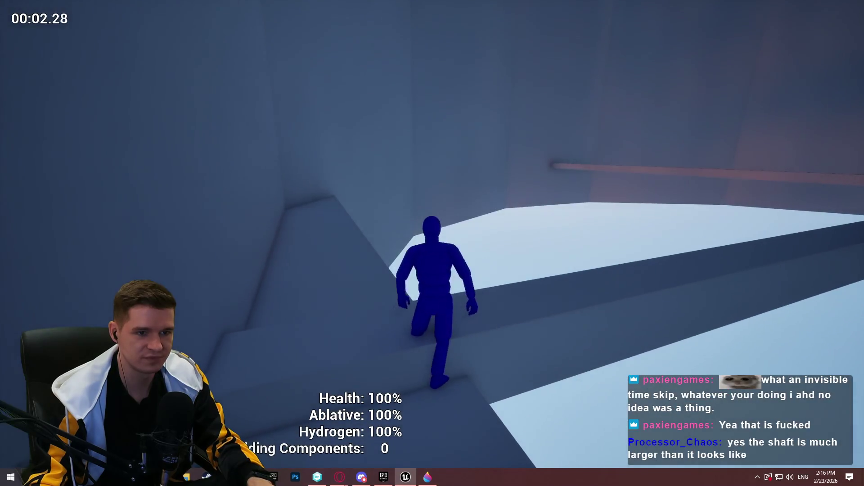
{"action": "key", "text": "w"}
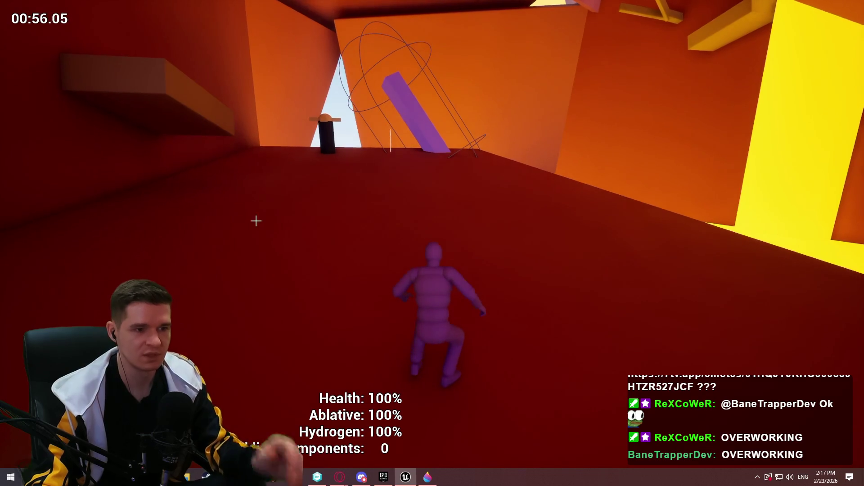
- Stop the playtest, view the GI_KYS graph, close Unreal Editor, and bring up Unity DevOps
{"action": "key", "text": "Escape"}
{"action": "key", "text": "F11"}
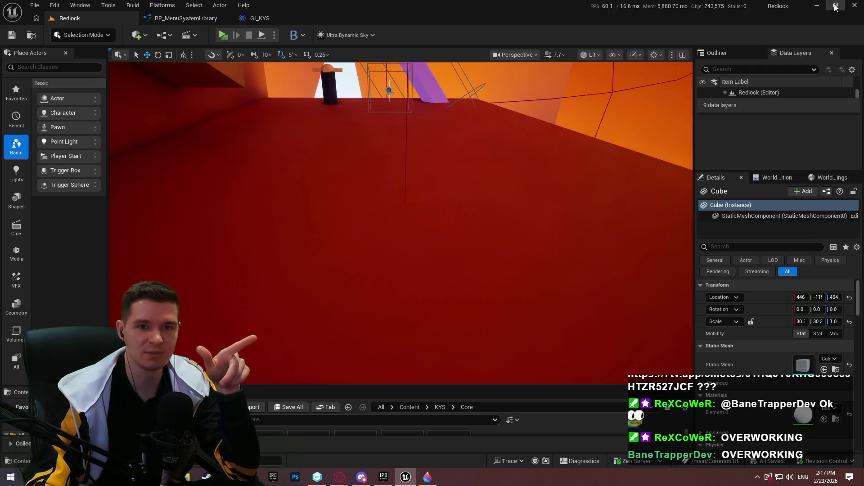
{"action": "key", "text": "ctrl+Tab"}
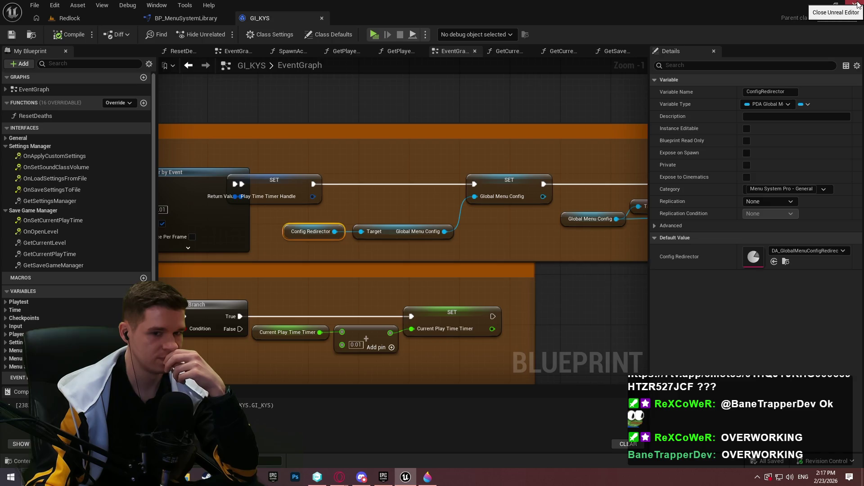
{"action": "left_click", "coordinate": [858, 4]}
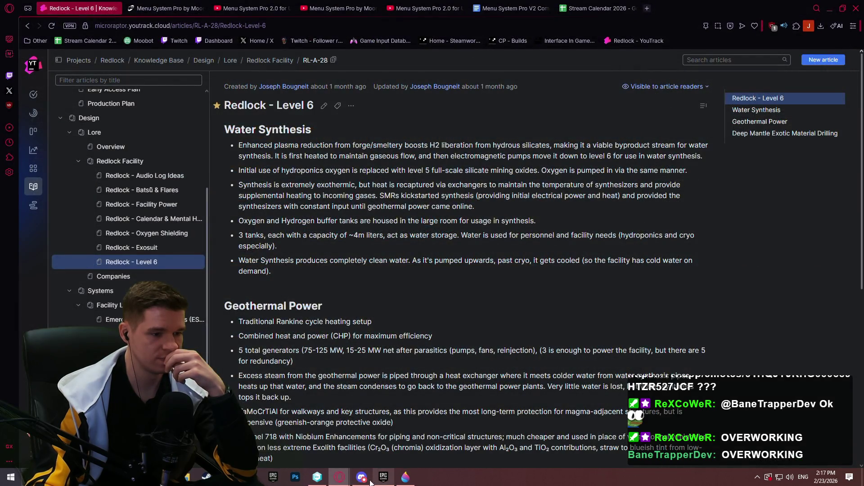
{"action": "left_click", "coordinate": [318, 477]}
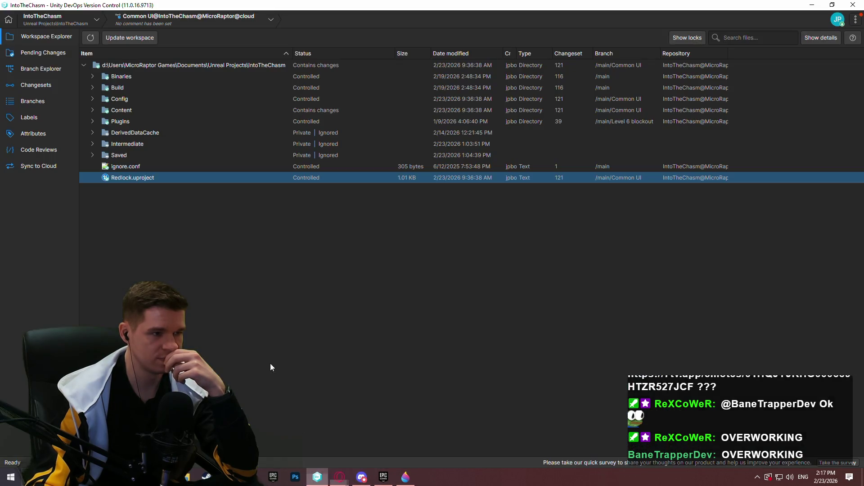
- Review the external actor and DA_GlobalMenuConfigRedirector pending changes, then reopen Redlock.uproject
{"action": "left_click", "coordinate": [15, 54]}
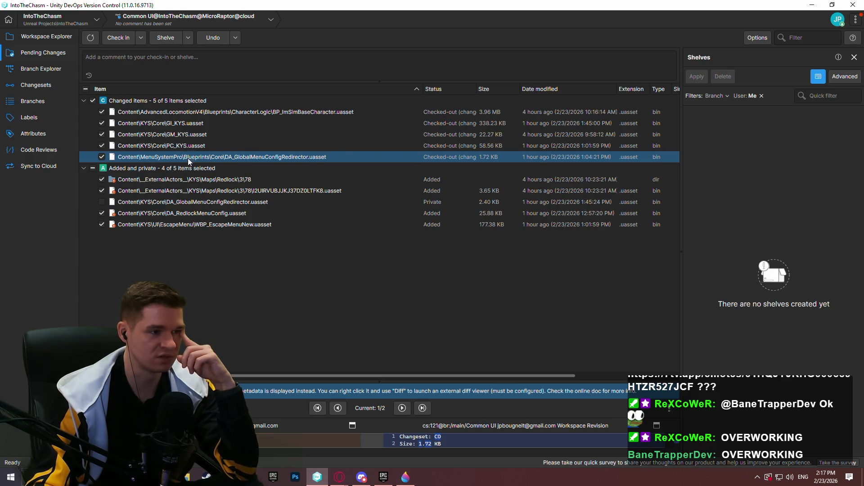
{"action": "left_click", "coordinate": [275, 192]}
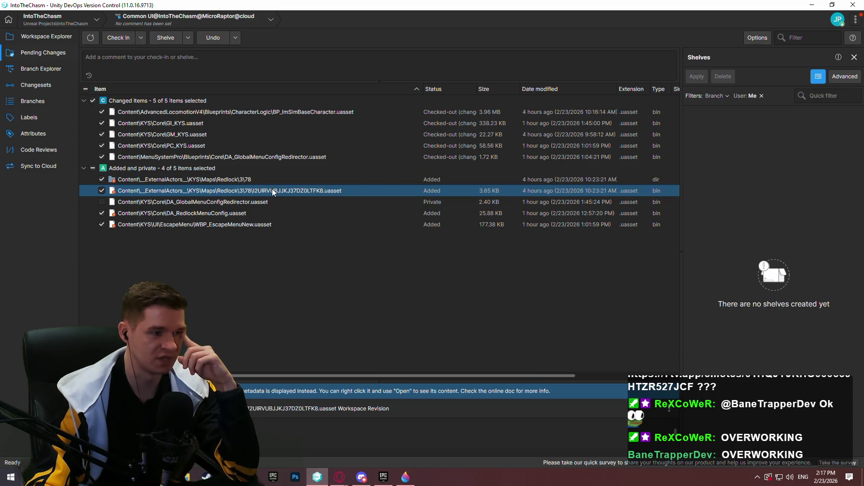
{"action": "left_click", "coordinate": [221, 202]}
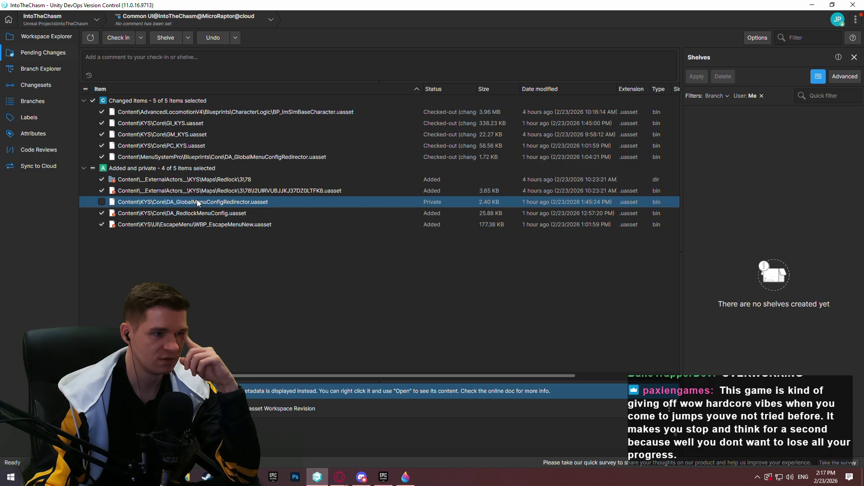
{"action": "left_click", "coordinate": [45, 36]}
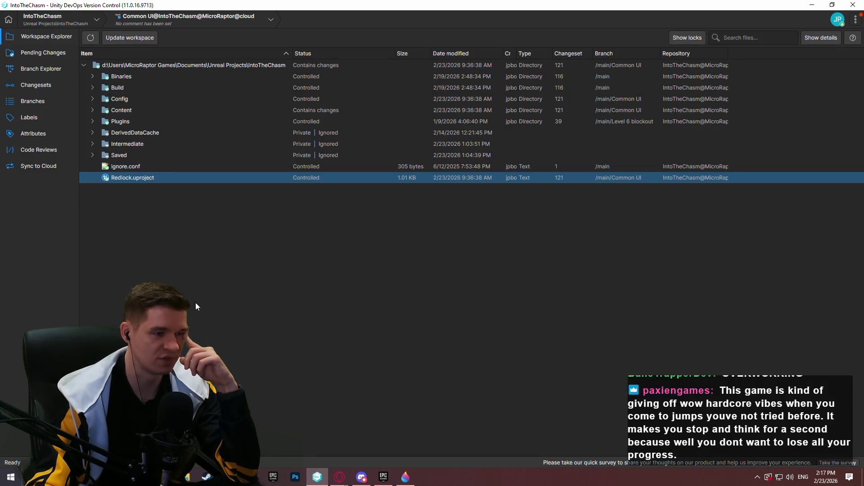
{"action": "double_click", "coordinate": [132, 178]}
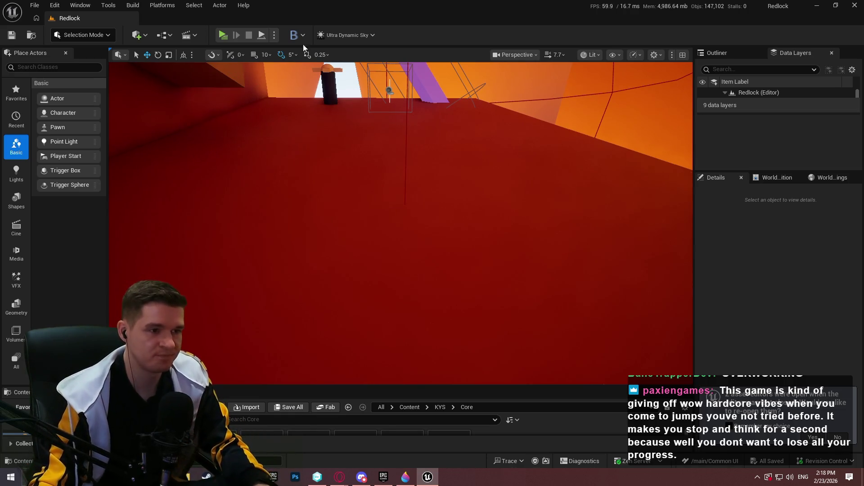
- Enlarge the Content Browser and open the Reference Viewer for DA_GlobalMenuConfigRedirector
{"action": "left_click", "coordinate": [848, 437]}
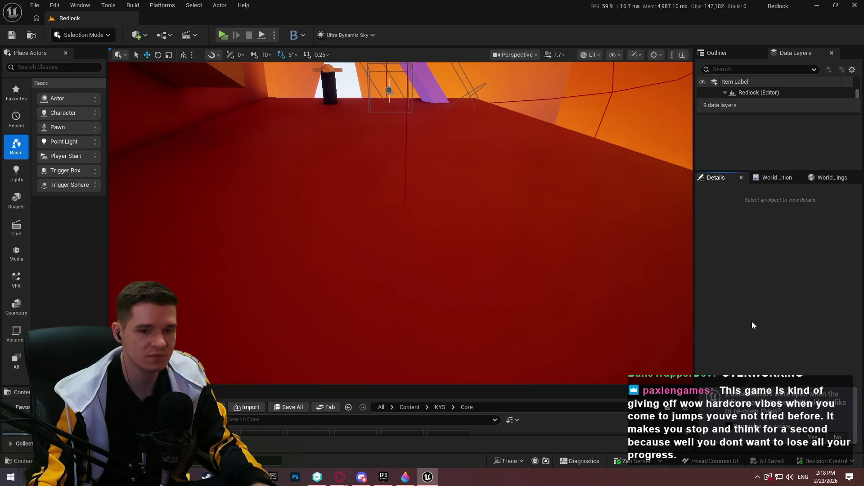
{"action": "left_click_drag", "start_coordinate": [581, 387], "coordinate": [586, 333]}
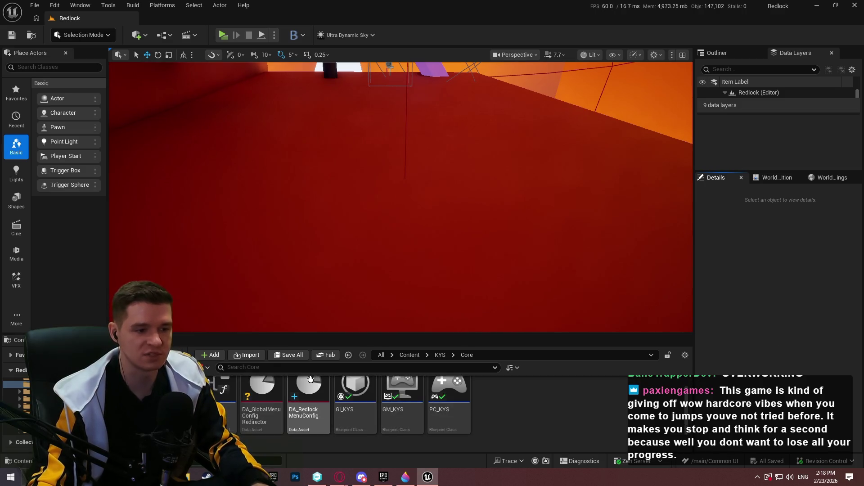
{"action": "right_click", "coordinate": [254, 402]}
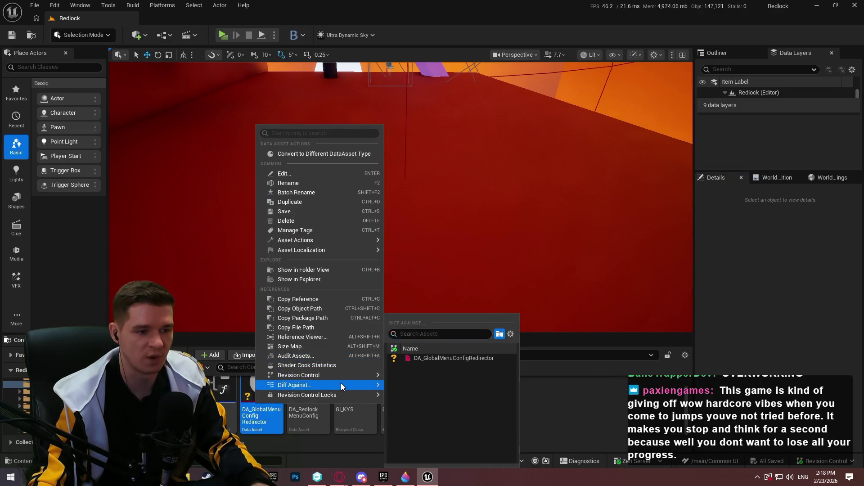
{"action": "left_click", "coordinate": [327, 338]}
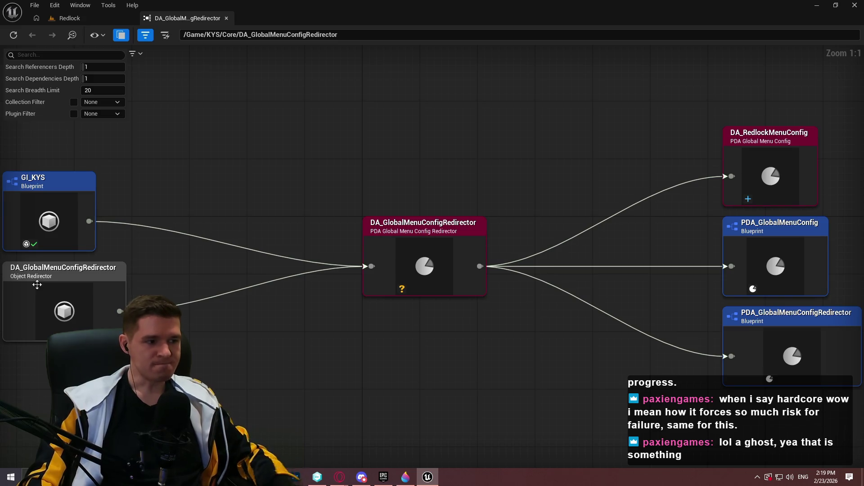
{"action": "left_click_drag", "start_coordinate": [569, 269], "coordinate": [596, 274]}
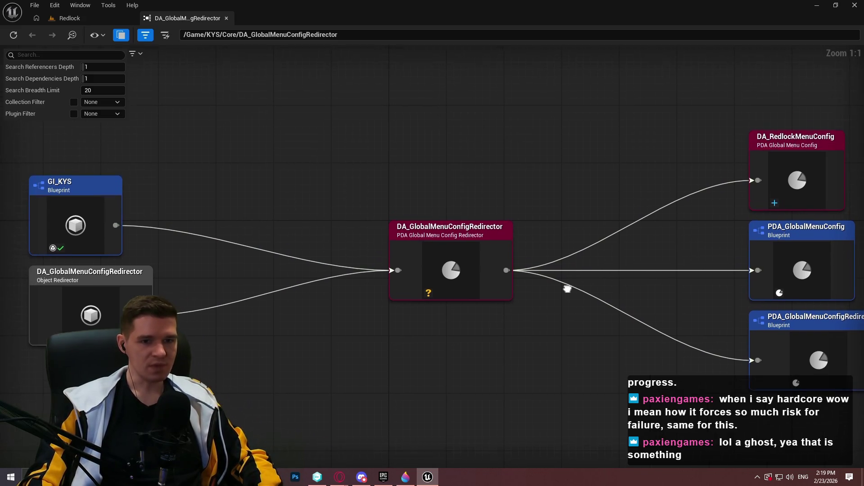
- Open the DA_GlobalMenuConfigRedirector data asset and dock its editor as a main tab
{"action": "left_click", "coordinate": [69, 18]}
{"action": "double_click", "coordinate": [277, 420]}
{"action": "mouse_move", "coordinate": [315, 161]}
{"action": "left_mouse_down"}
{"action": "mouse_move", "coordinate": [298, 12]}
{"action": "mouse_move", "coordinate": [291, 18]}
{"action": "left_mouse_up"}
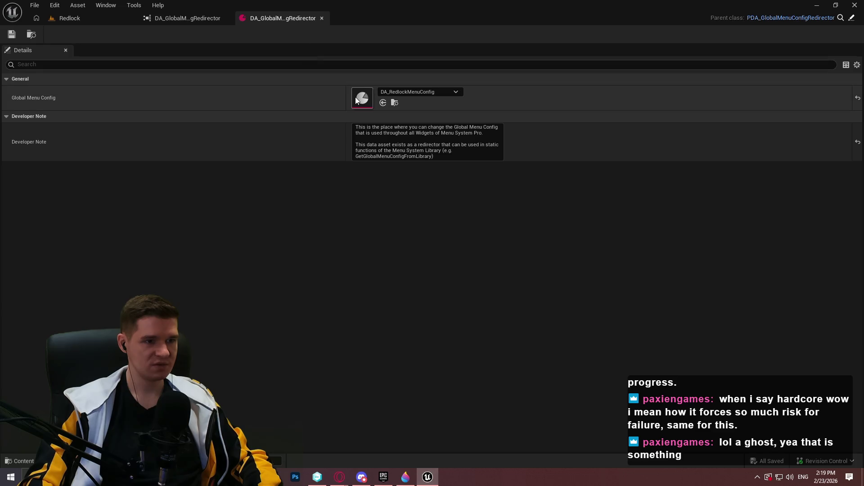
{"action": "left_click", "coordinate": [71, 21]}
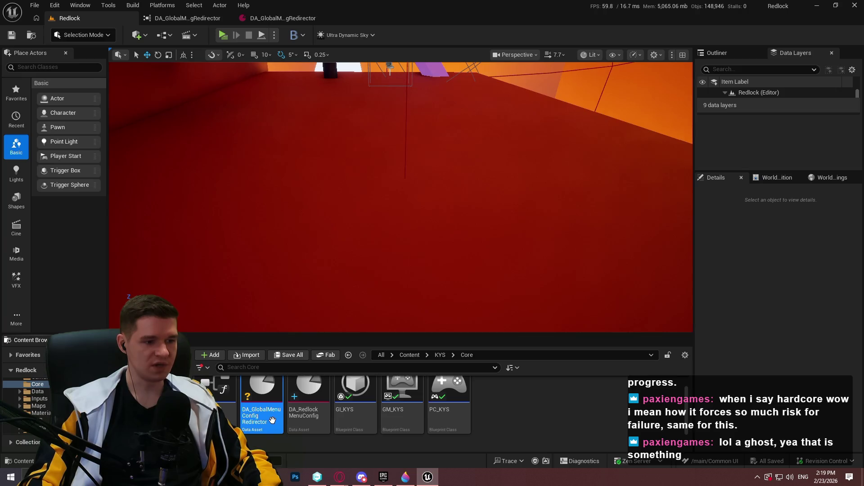
- Browse from the Reference Viewer's Object Redirector node to its asset in the Content Browser
{"action": "left_click", "coordinate": [189, 18]}
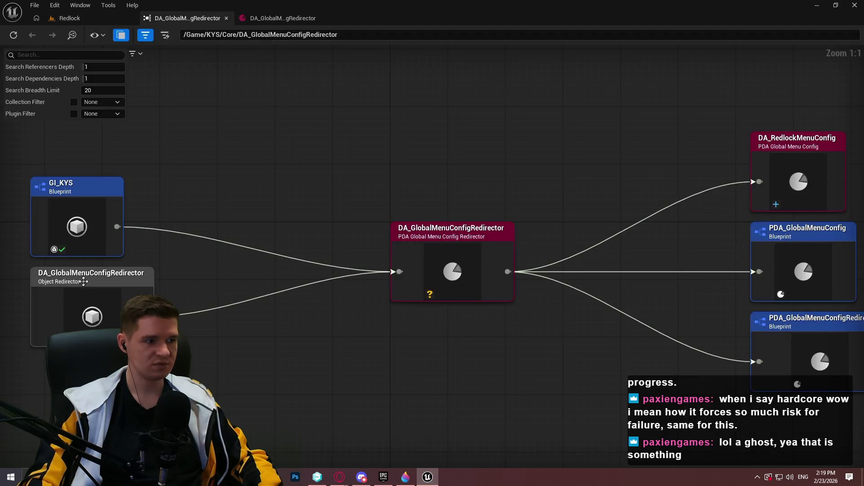
{"action": "right_click", "coordinate": [85, 287]}
{"action": "left_click", "coordinate": [112, 313]}
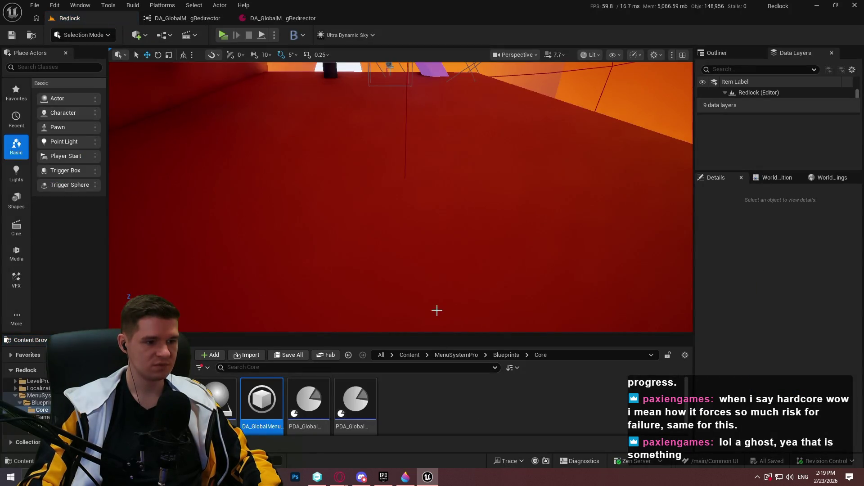
{"action": "left_click_drag", "start_coordinate": [423, 338], "coordinate": [431, 185]}
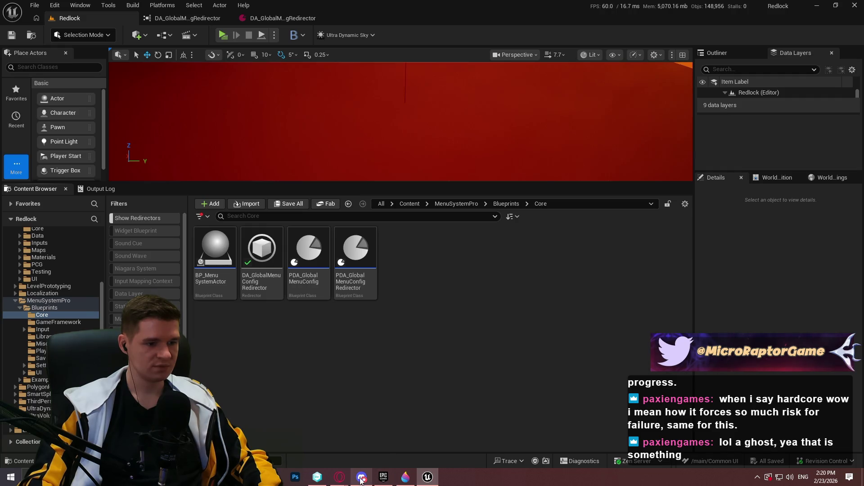
- Refresh Pending Changes in Unity DevOps, then bring up the redirector asset's actions in Unreal
{"action": "left_click", "coordinate": [317, 477]}
{"action": "left_click", "coordinate": [45, 53]}
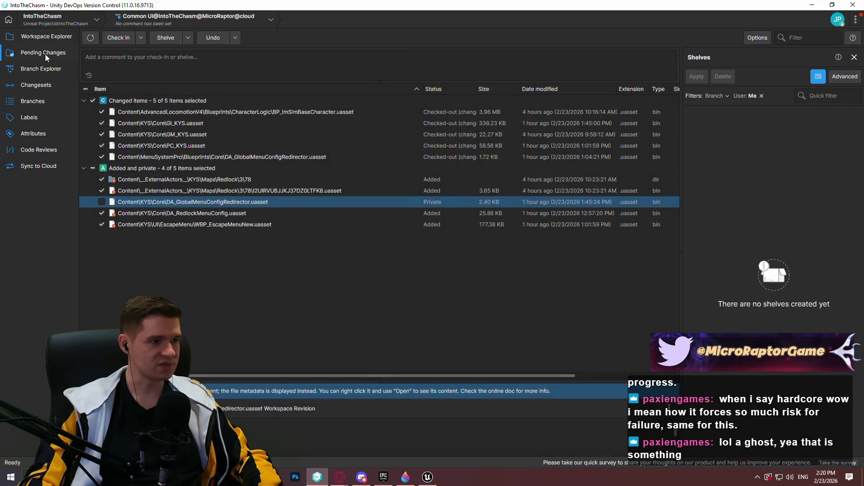
{"action": "left_click", "coordinate": [91, 39]}
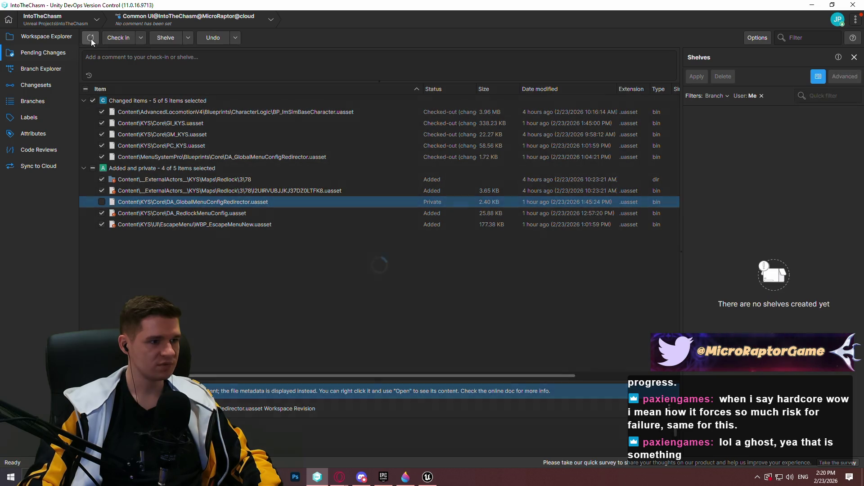
{"action": "left_click", "coordinate": [325, 482]}
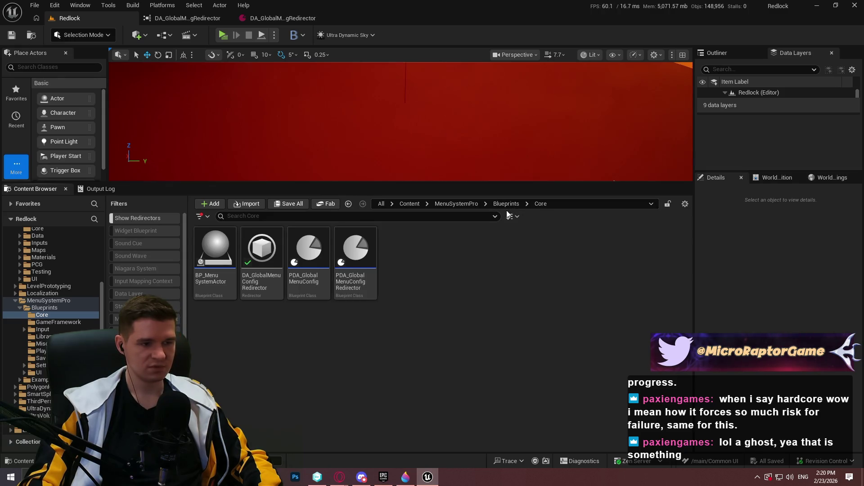
{"action": "mouse_move", "coordinate": [245, 266]}
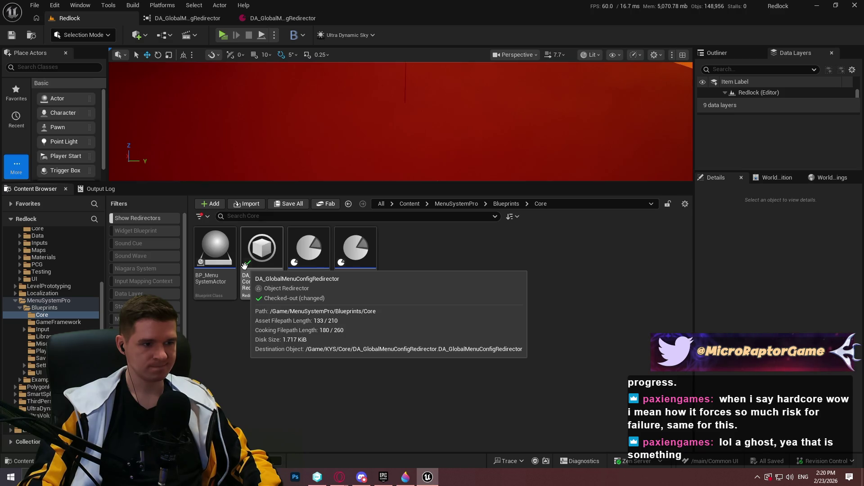
{"action": "right_click", "coordinate": [245, 265]}
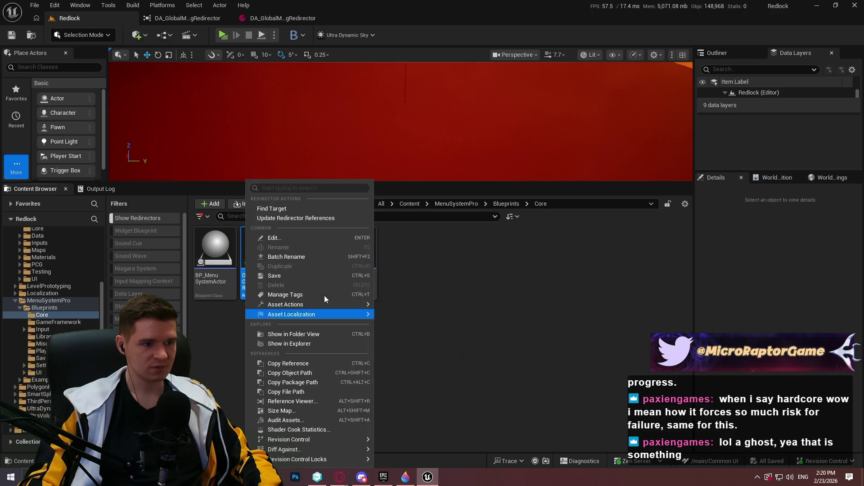
- Revert the local changes to DA_GlobalMenuConfigRedirector through revision control, then go up to Blueprints
{"action": "mouse_move", "coordinate": [298, 452]}
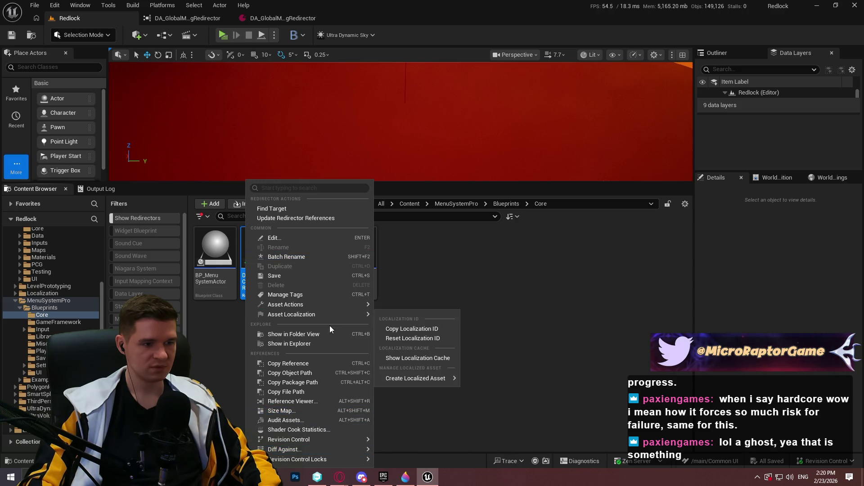
{"action": "left_click", "coordinate": [393, 438]}
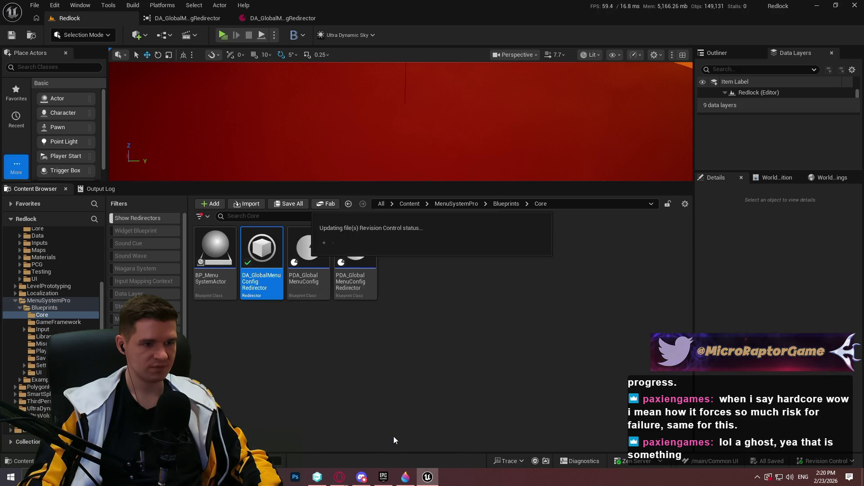
{"action": "left_click", "coordinate": [509, 344]}
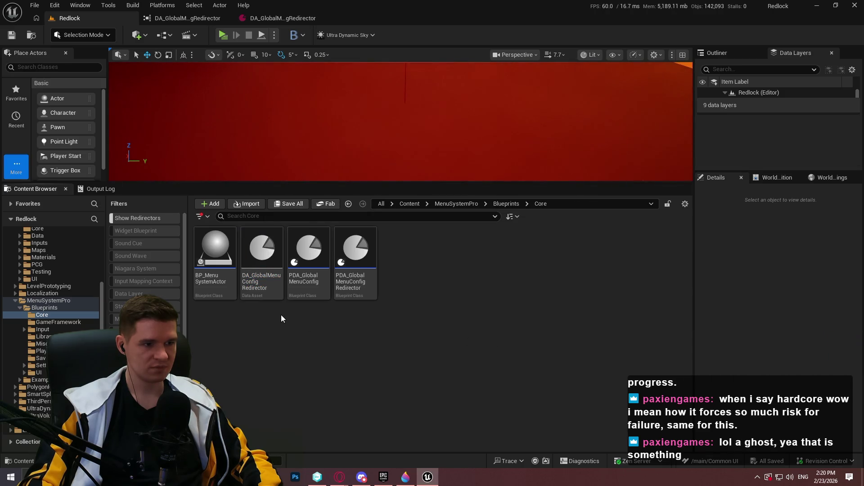
{"action": "key", "text": "BackSpace"}
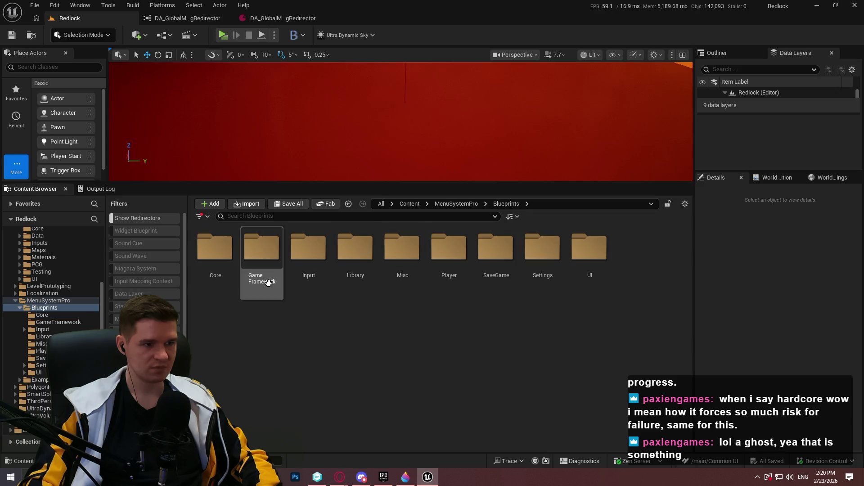
- Go to the KYS Core folder and delete its DA_GlobalMenuConfigRedirector data asset
{"action": "double_click", "coordinate": [267, 282]}
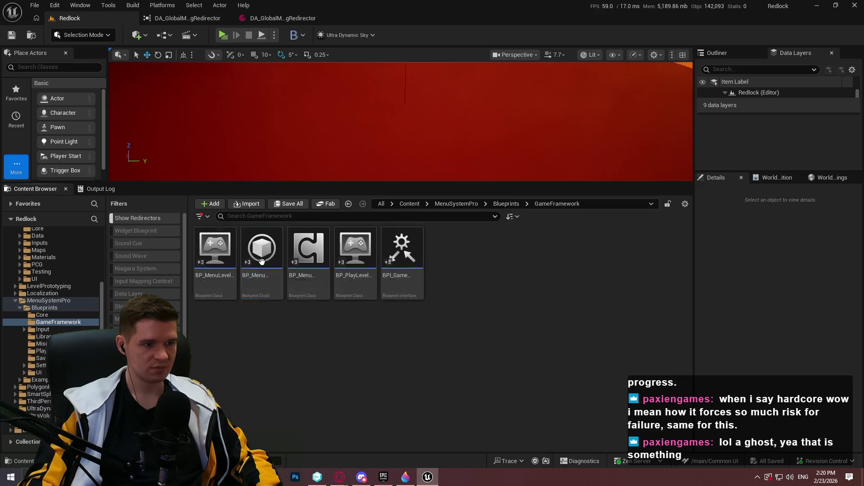
{"action": "left_click", "coordinate": [518, 204]}
{"action": "double_click", "coordinate": [215, 246]}
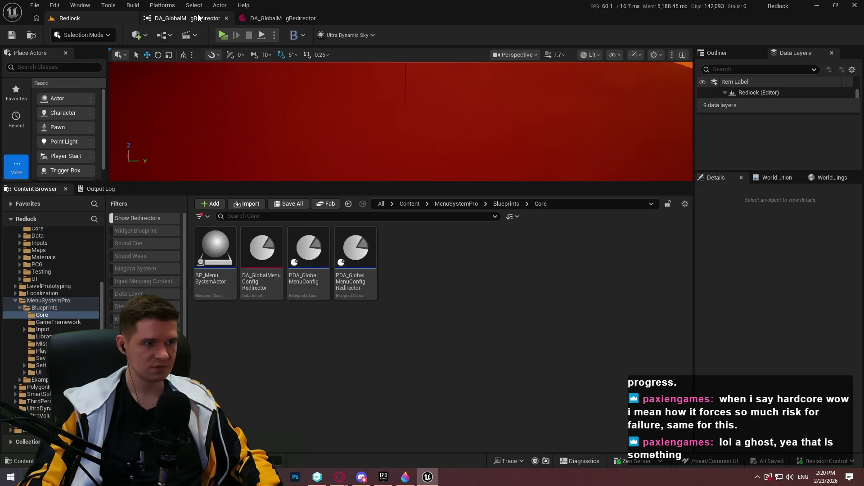
{"action": "scroll", "coordinate": [45, 302], "scroll_direction": "up", "scroll_amount": 3}
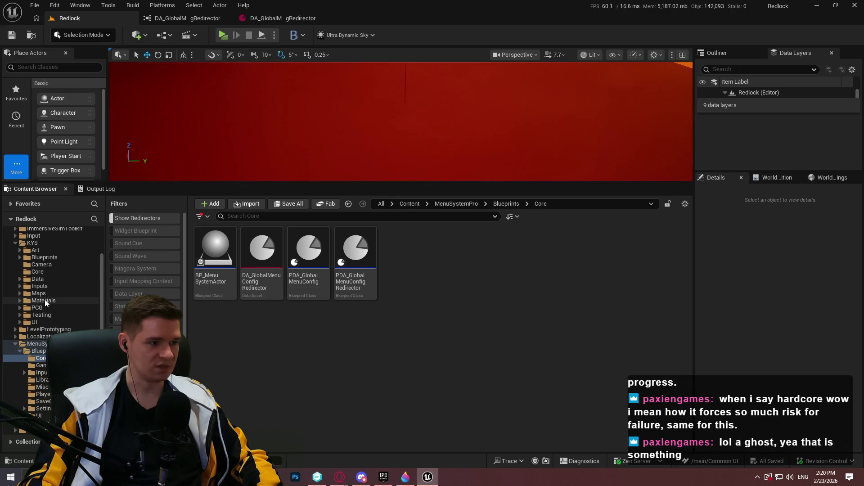
{"action": "scroll", "coordinate": [45, 303], "scroll_direction": "up", "scroll_amount": 3}
{"action": "left_click", "coordinate": [36, 311]}
{"action": "left_click", "coordinate": [275, 285]}
{"action": "key", "text": "Delete"}
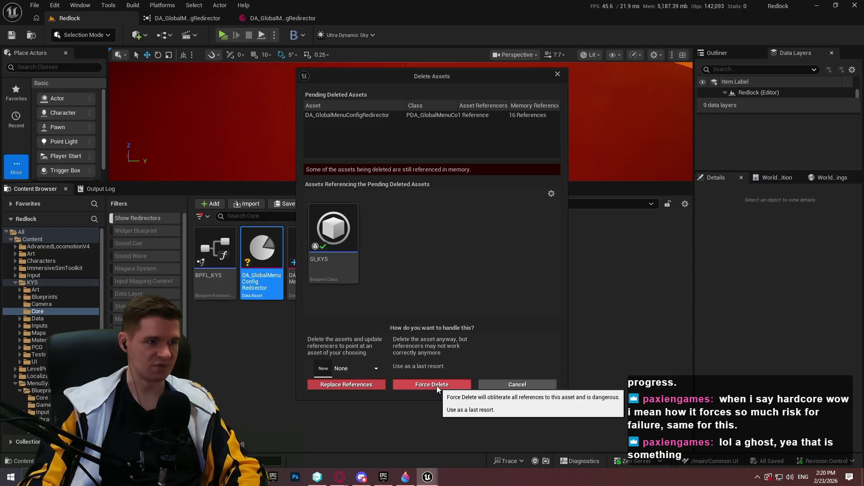
- Replace its references with the Menu System Pro config redirector, choosing Don't Save
{"action": "left_click", "coordinate": [352, 272]}
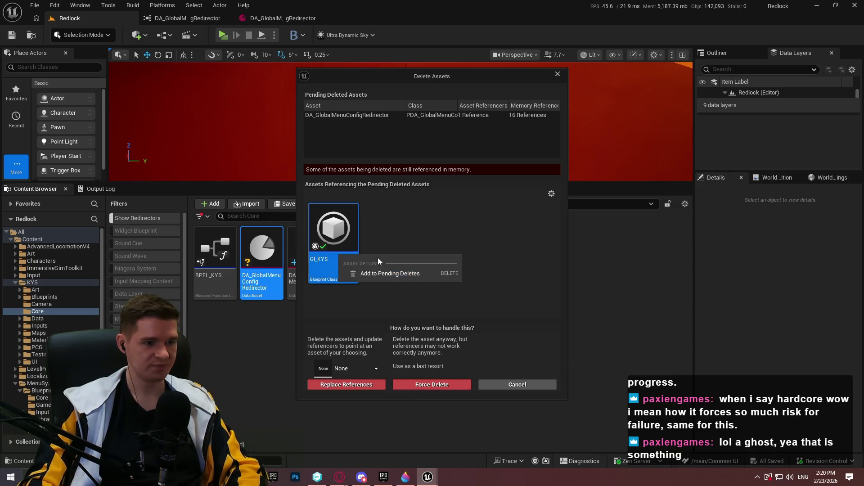
{"action": "left_click", "coordinate": [356, 374]}
{"action": "left_click", "coordinate": [366, 284]}
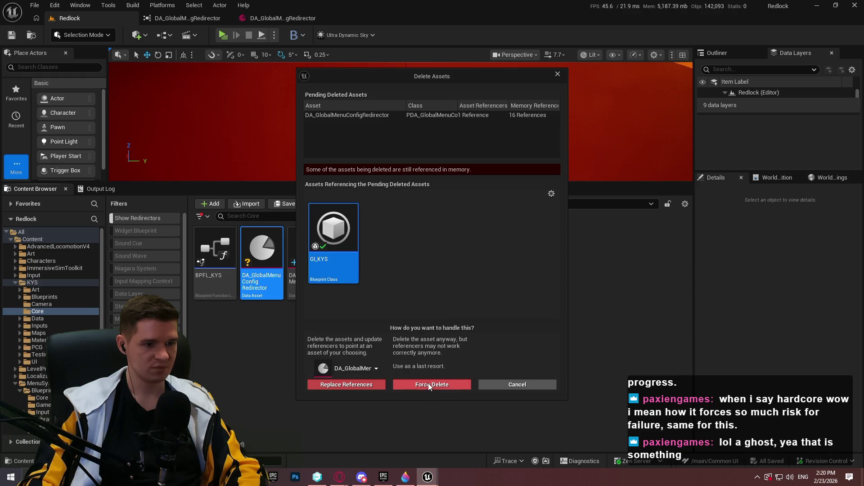
{"action": "left_click", "coordinate": [363, 384]}
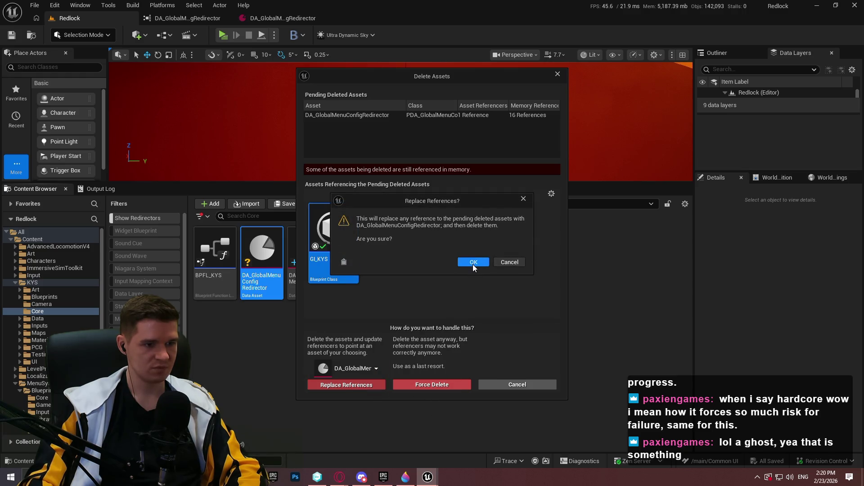
{"action": "left_click", "coordinate": [473, 265]}
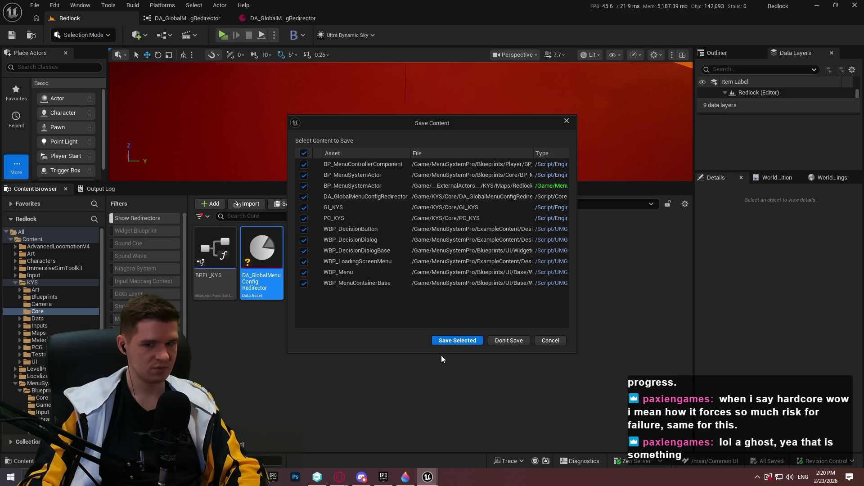
{"action": "left_click", "coordinate": [499, 341]}
{"action": "left_click", "coordinate": [261, 283]}
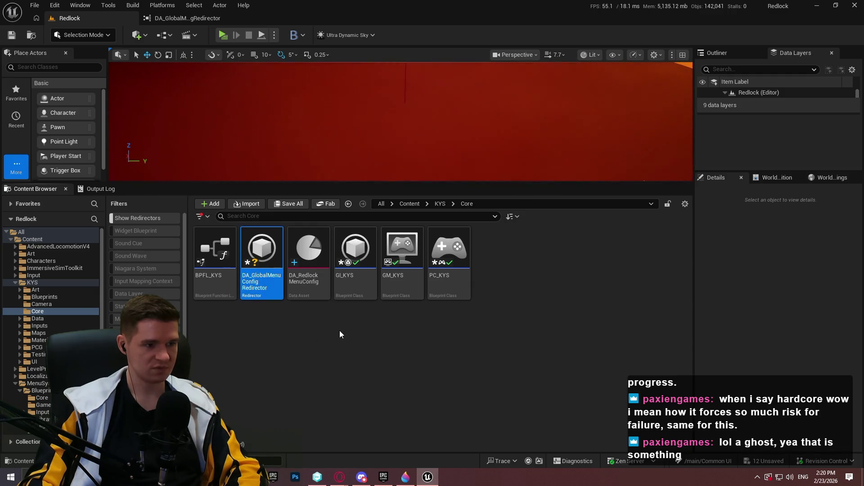
- Update the KYS Core redirector's references and delete the unreferenced redirector
{"action": "right_click", "coordinate": [259, 266]}
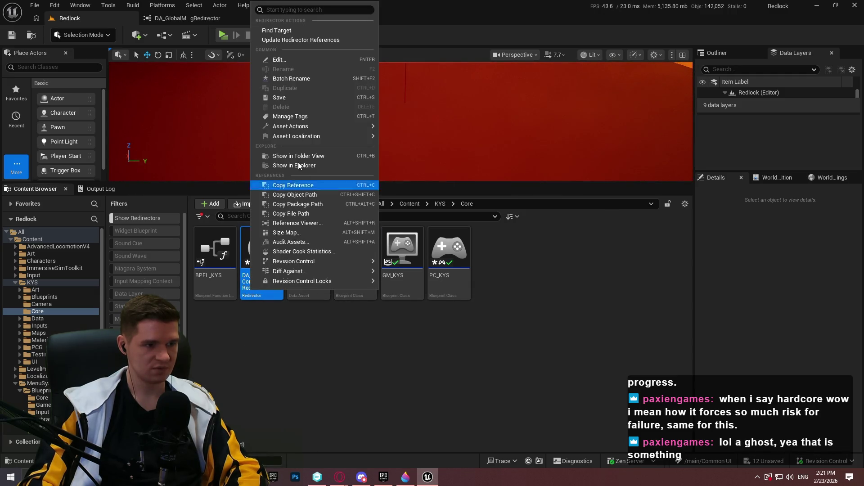
{"action": "left_click", "coordinate": [311, 39]}
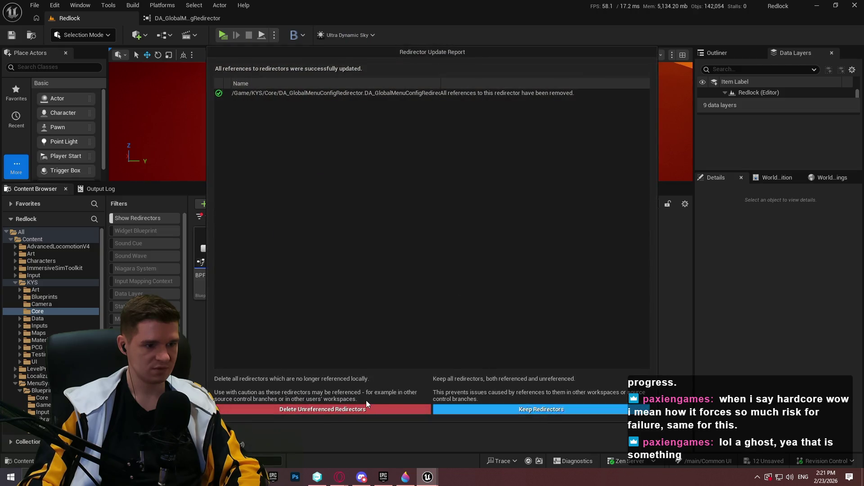
{"action": "left_click", "coordinate": [362, 410]}
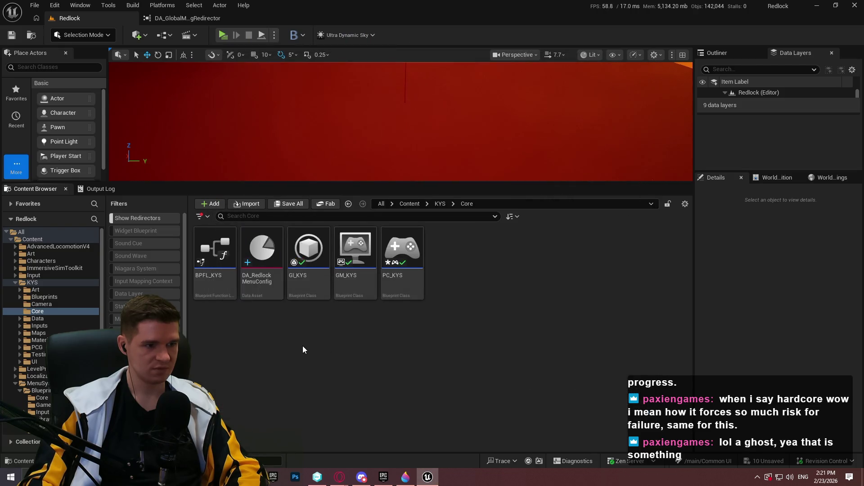
- Close the Unreal Editor without saving and switch to Unity DevOps Version Control
{"action": "scroll", "coordinate": [50, 316], "scroll_direction": "down", "scroll_amount": 1}
{"action": "left_click", "coordinate": [41, 376]}
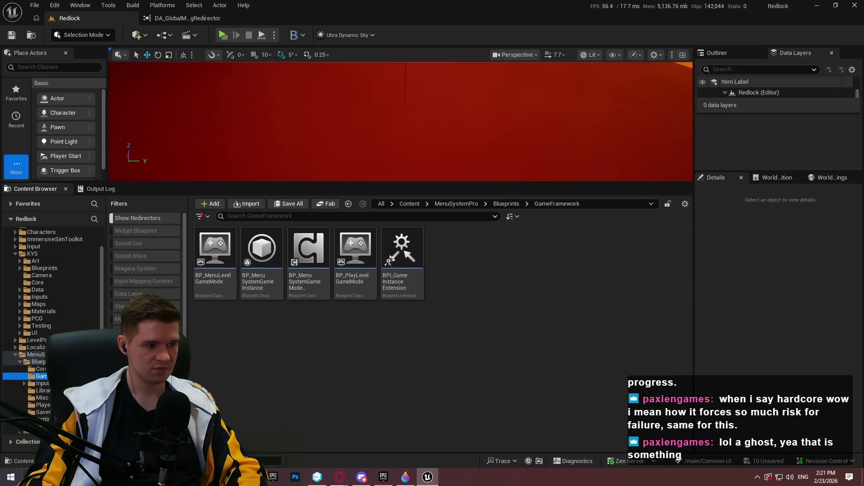
{"action": "left_click", "coordinate": [40, 369]}
{"action": "left_click", "coordinate": [855, 5]}
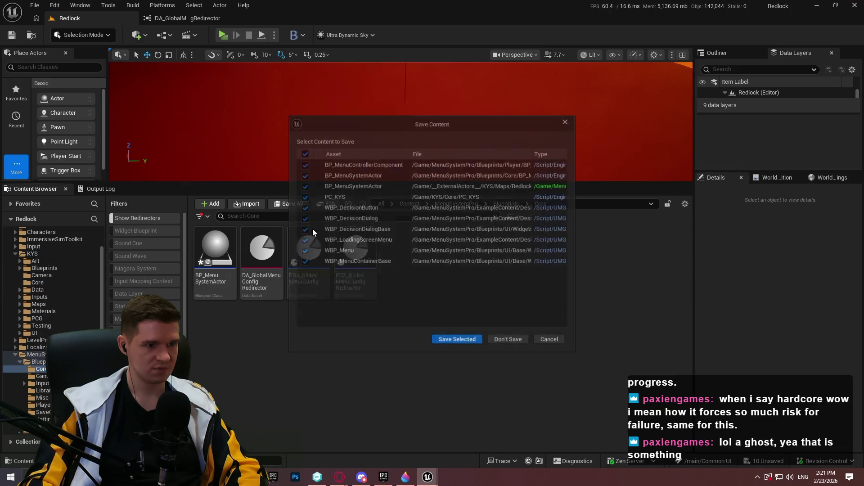
{"action": "left_click", "coordinate": [504, 345]}
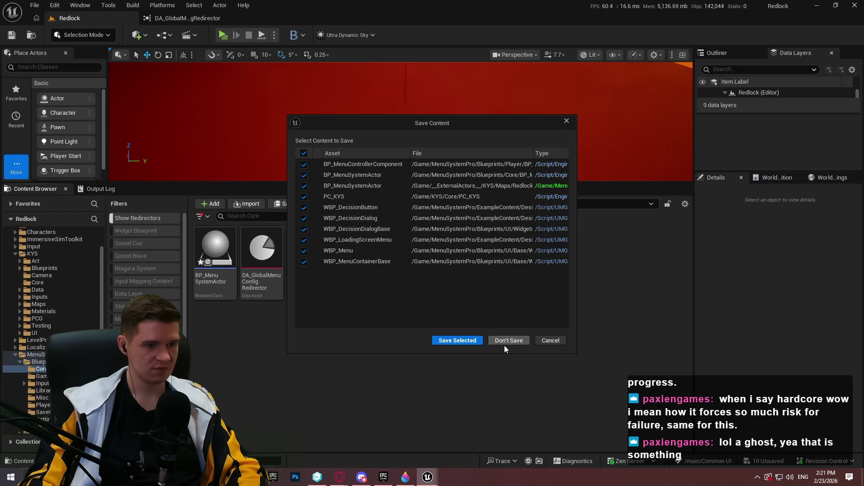
{"action": "left_click", "coordinate": [317, 477]}
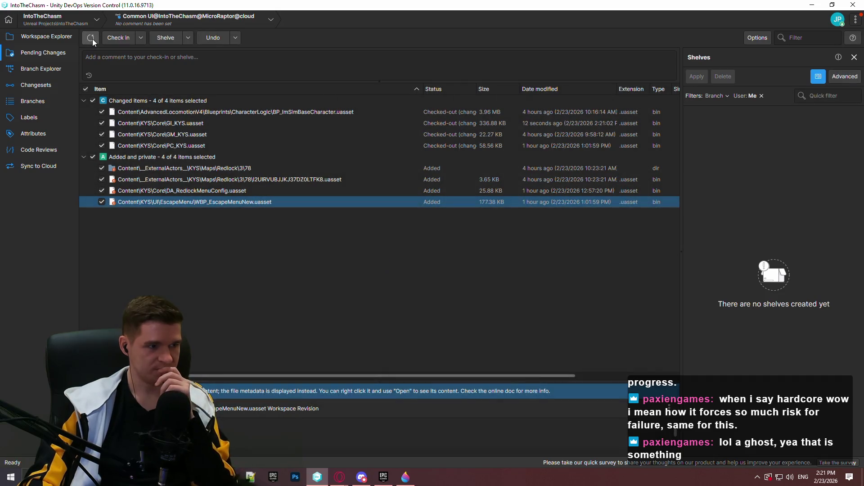
- Browse the workspace file tree in Workspace Explorer, then return to the Unreal Editor
{"action": "left_click", "coordinate": [45, 37]}
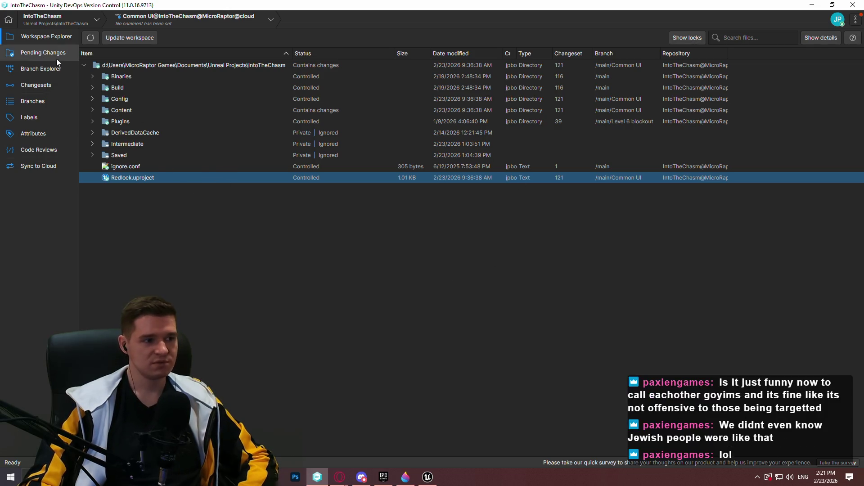
{"action": "left_click", "coordinate": [427, 476]}
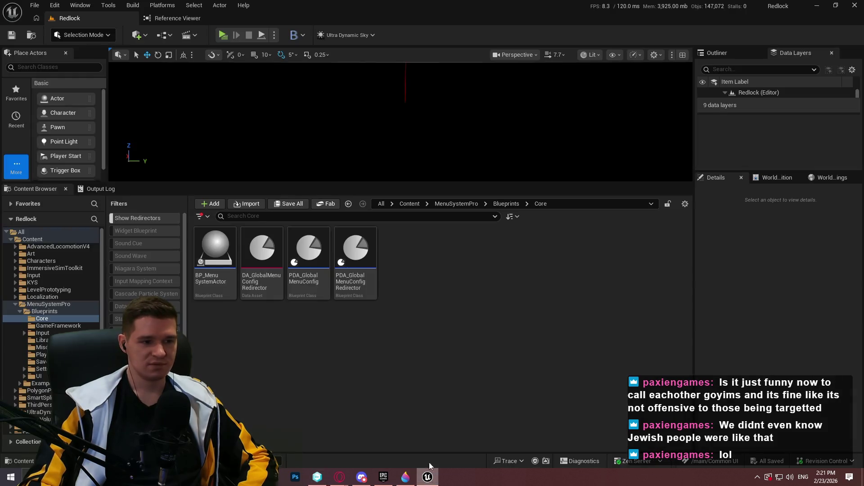
- Enlarge the level viewport, browse to Content/KYS/Core, and open the GI_KYS Blueprint
{"action": "mouse_move", "coordinate": [450, 183]}
{"action": "left_mouse_down"}
{"action": "mouse_move", "coordinate": [442, 248]}
{"action": "mouse_move", "coordinate": [450, 268]}
{"action": "left_mouse_up"}
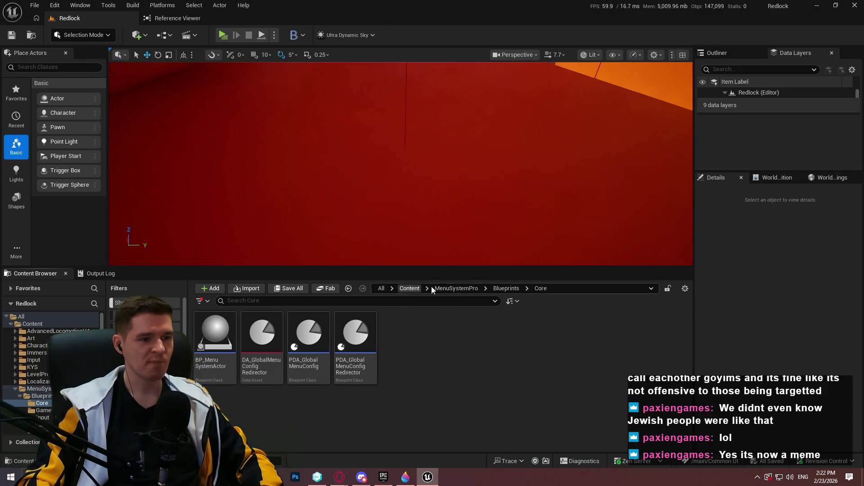
{"action": "left_click", "coordinate": [44, 333]}
{"action": "left_click", "coordinate": [32, 367]}
{"action": "left_click", "coordinate": [348, 338]}
{"action": "double_click", "coordinate": [351, 334]}
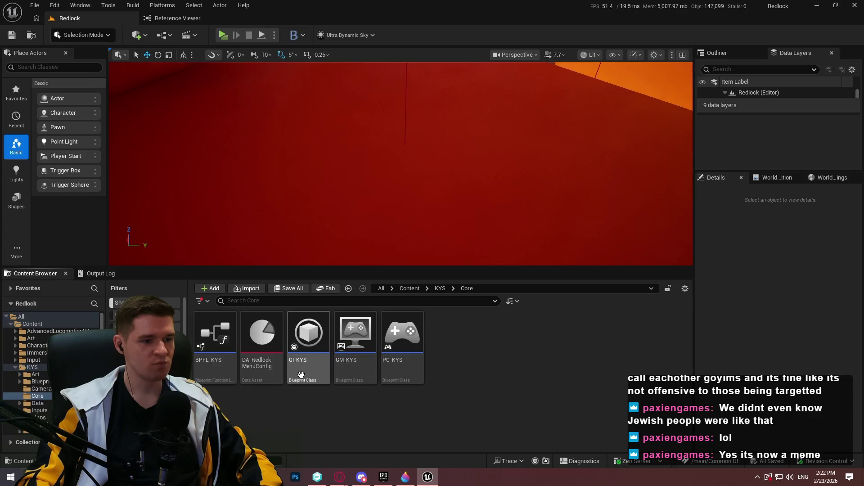
{"action": "double_click", "coordinate": [301, 375]}
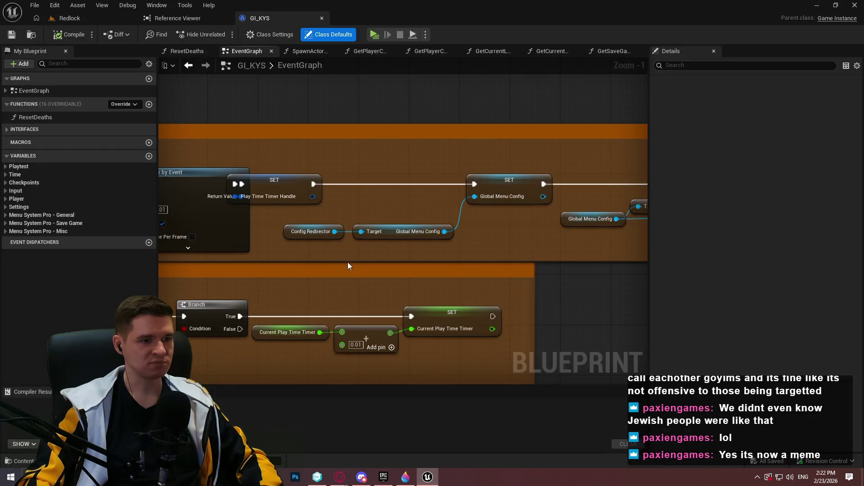
- Open DA_GlobalMenuConfigRedirector from the ConfigRedirector variable's default value in GI_KYS
{"action": "left_click", "coordinate": [6, 215]}
{"action": "left_click", "coordinate": [49, 236]}
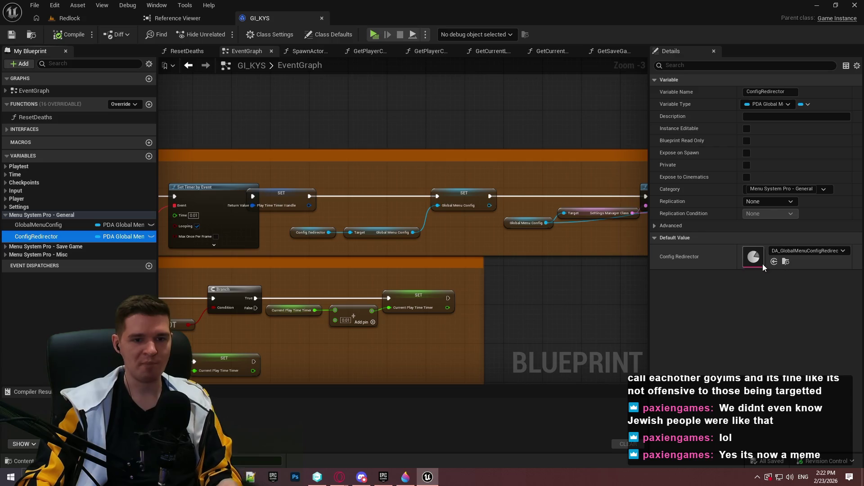
{"action": "left_click", "coordinate": [786, 261]}
{"action": "double_click", "coordinate": [264, 342]}
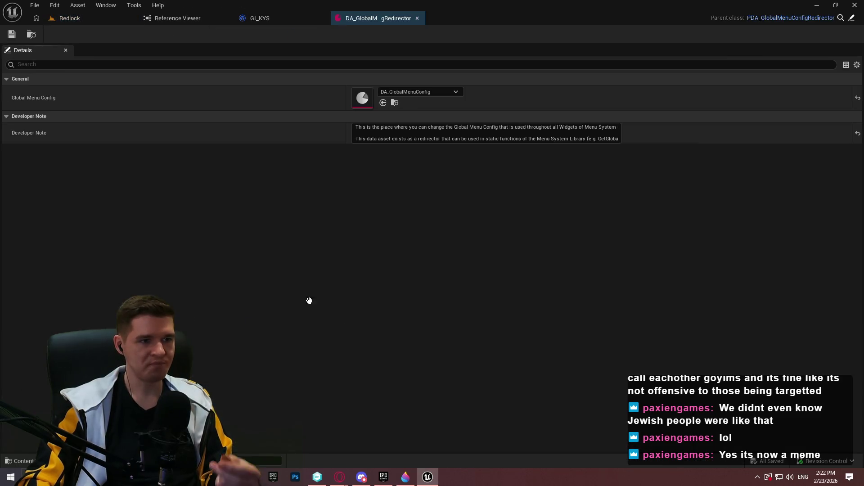
- Set Global Menu Config to DA_RedlockMenuConfig and save, checking out the asset
{"action": "left_click", "coordinate": [431, 92]}
{"action": "left_click", "coordinate": [460, 217]}
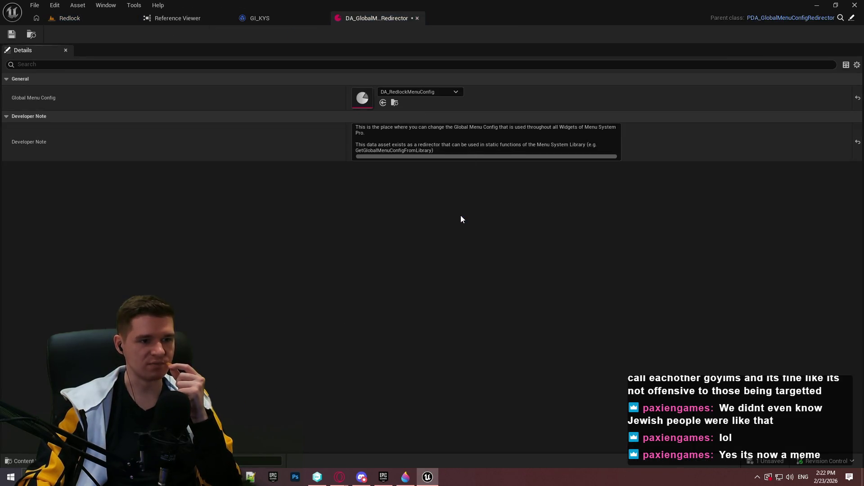
{"action": "left_click", "coordinate": [11, 34]}
{"action": "left_click", "coordinate": [452, 340]}
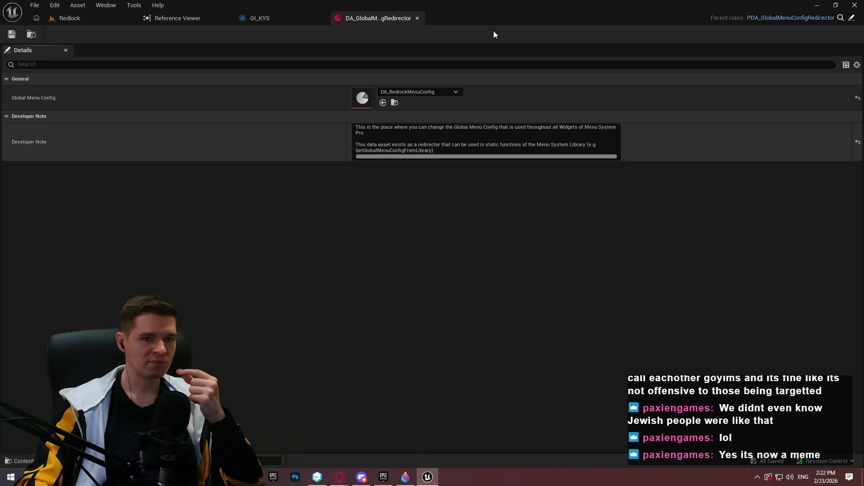
- Return to the Redlock level, then show pending changes in version control
{"action": "left_click", "coordinate": [72, 18]}
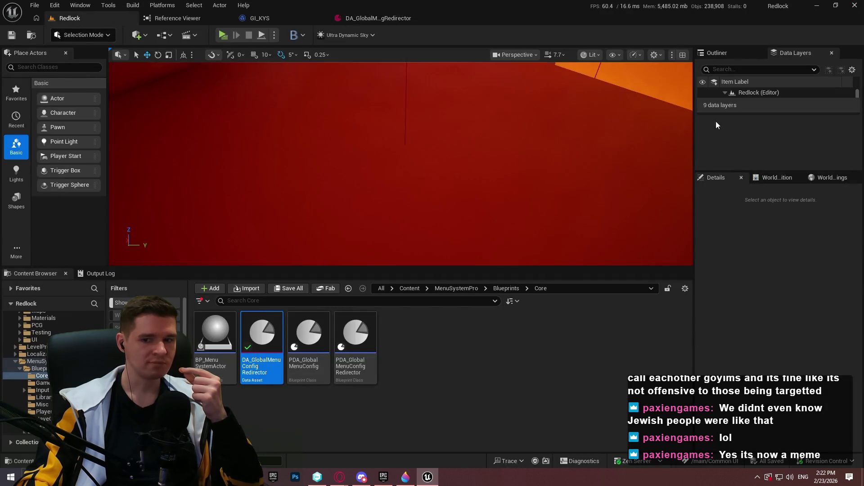
{"action": "key", "text": "alt+Tab"}
{"action": "left_click", "coordinate": [40, 52]}
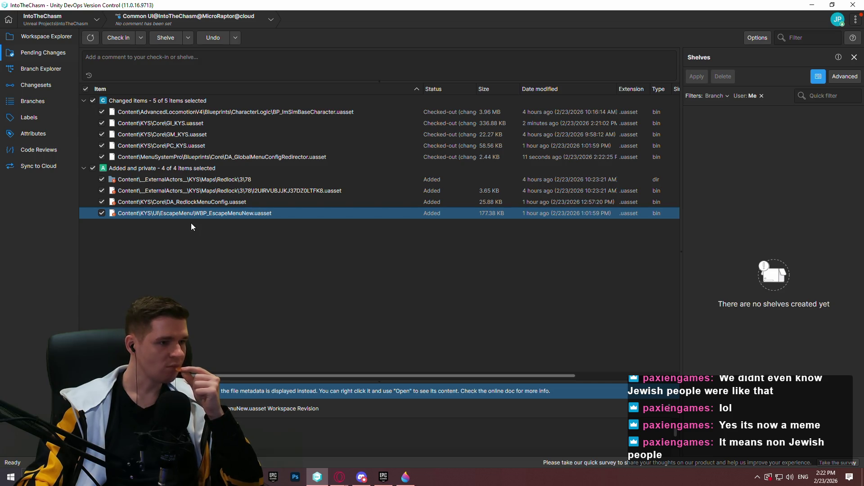
- Inspect the BP_ImSimBaseCharacter and DA_GlobalMenuConfigRedirector diffs, then open Workspace Explorer
{"action": "left_click", "coordinate": [172, 112]}
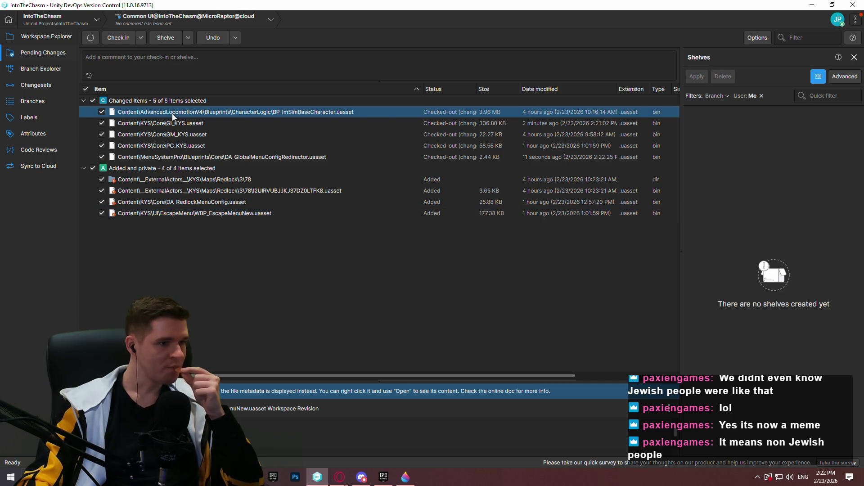
{"action": "left_click", "coordinate": [173, 157]}
{"action": "left_click", "coordinate": [29, 39]}
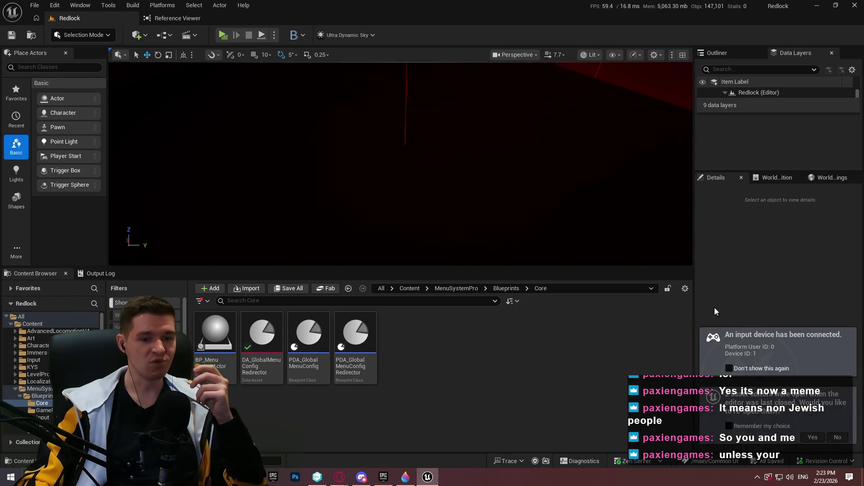
- Launch the Redlock preview and run through the START HERE wall, tunnel and ramps
{"action": "left_click", "coordinate": [223, 35]}
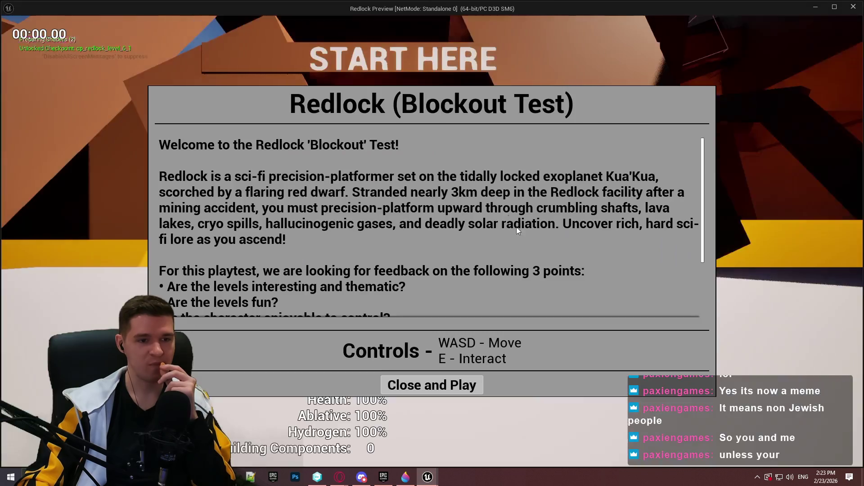
{"action": "left_click", "coordinate": [433, 384]}
{"action": "key", "text": "w"}
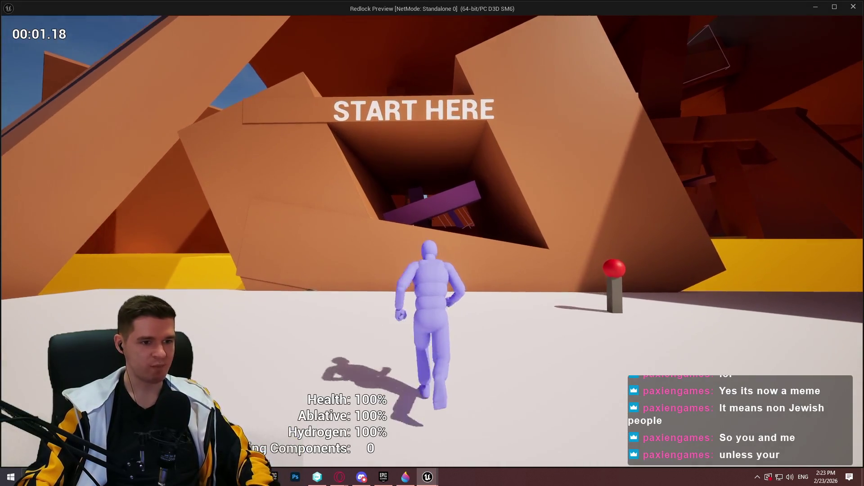
{"action": "key", "text": "space"}
{"action": "key", "text": "w"}
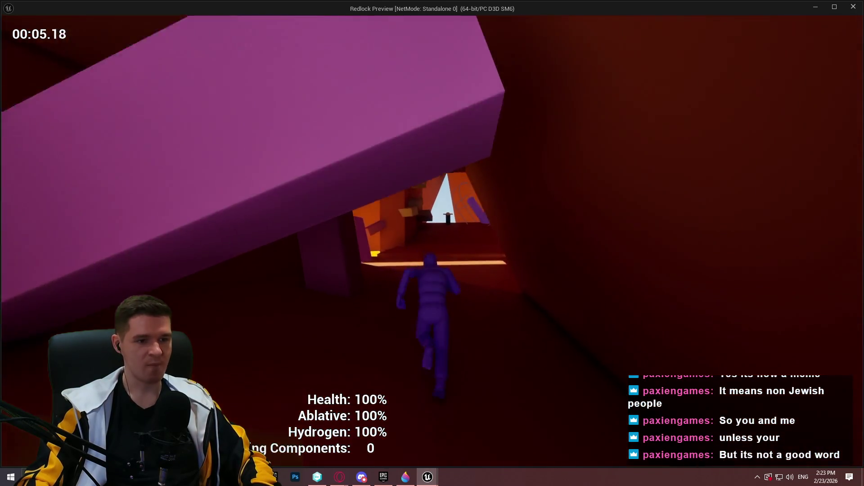
{"action": "key", "text": "space"}
{"action": "key", "text": "w"}
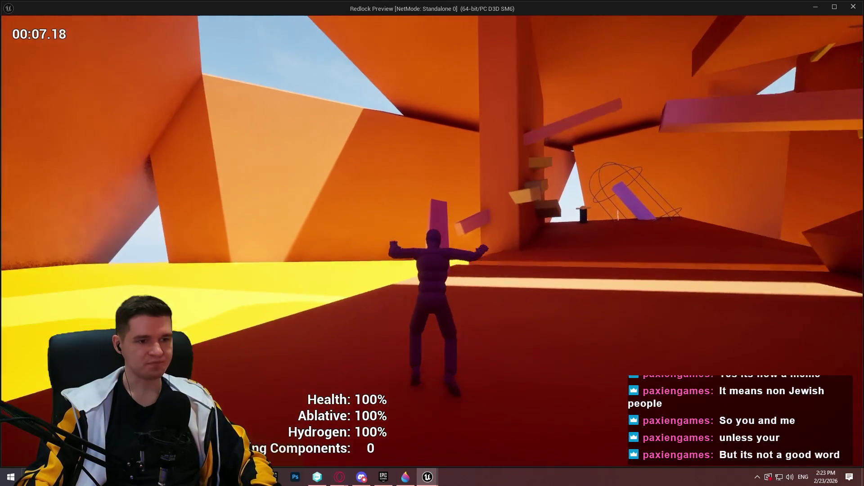
{"action": "key", "text": "w"}
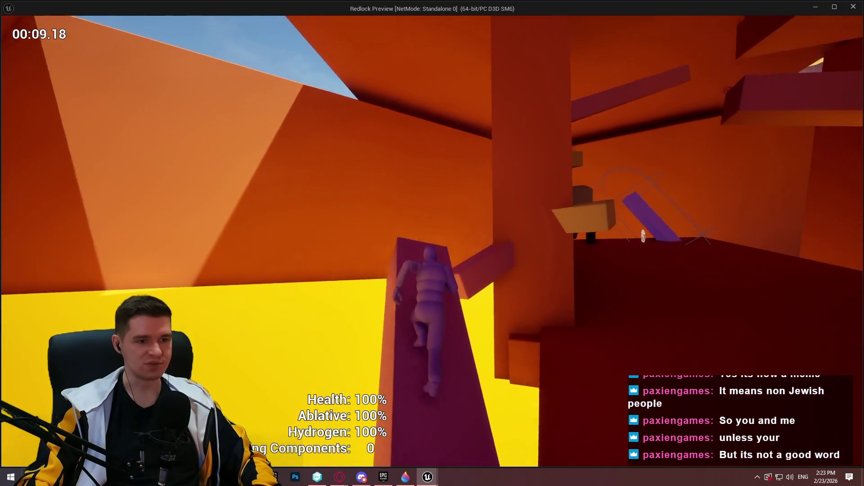
{"action": "key", "text": "w"}
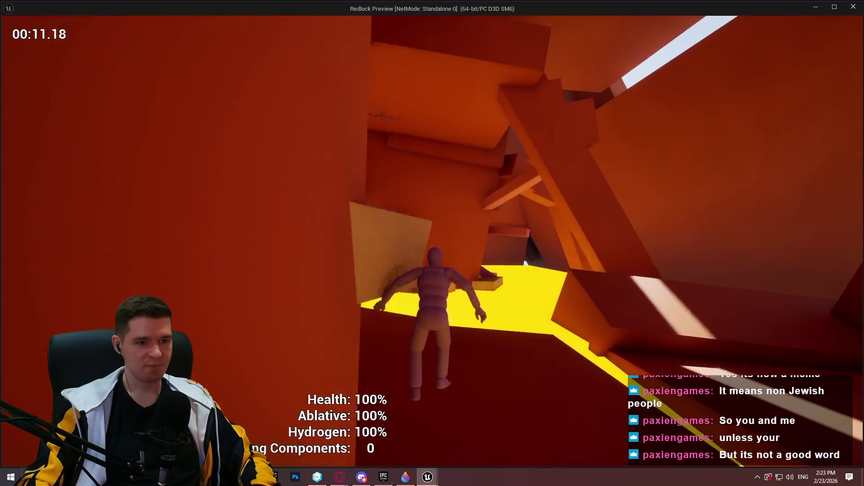
{"action": "key", "text": "w"}
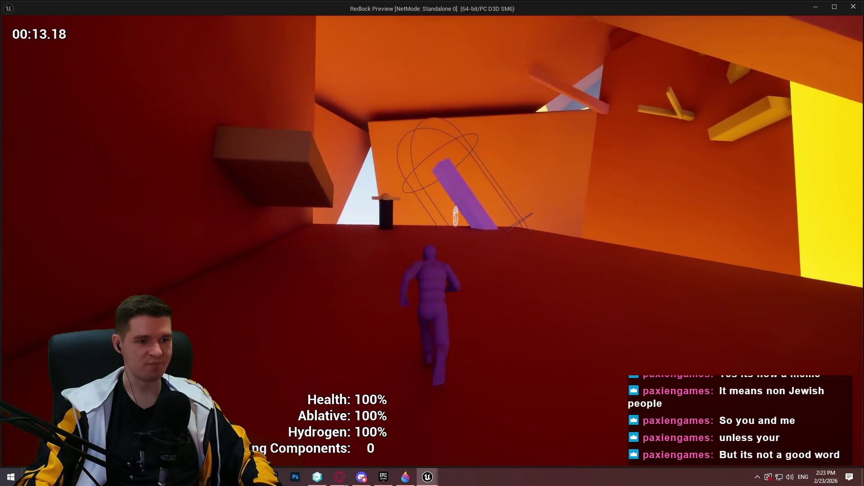
- Continue past the orange blocks, climbing walls and ledges onto the next ramp
{"action": "key", "text": "w"}
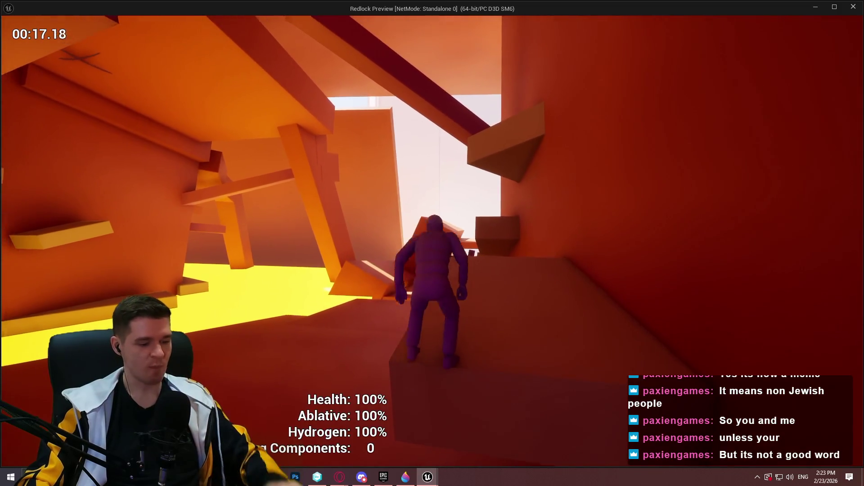
{"action": "key", "text": "w"}
{"action": "key", "text": "space"}
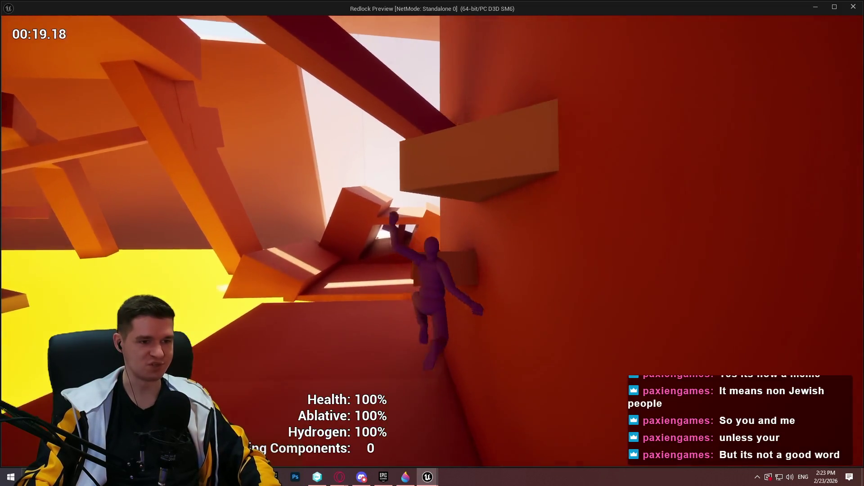
{"action": "key", "text": "w"}
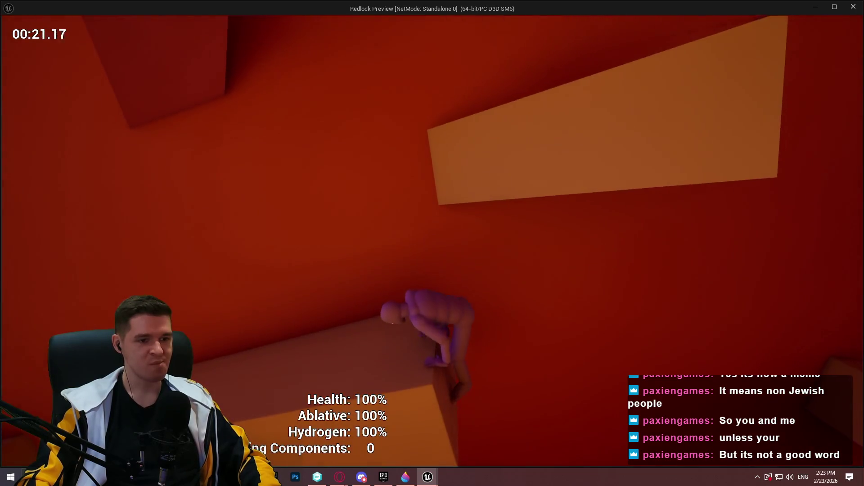
{"action": "key", "text": "w"}
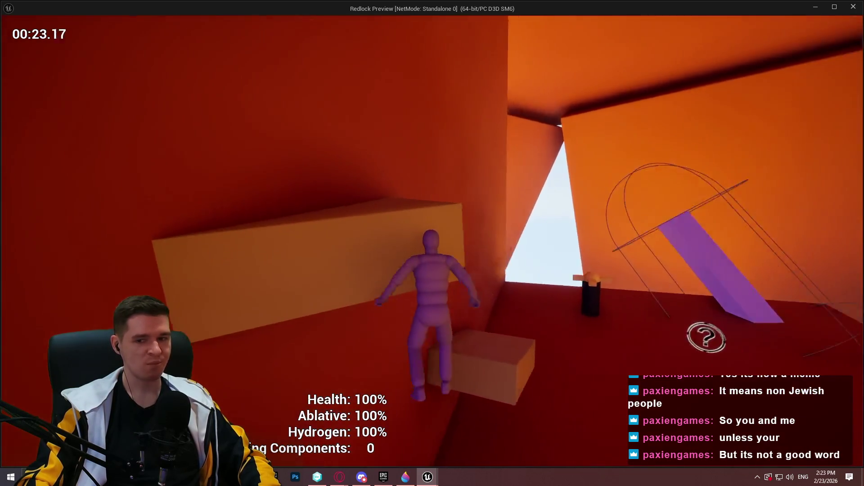
{"action": "key", "text": "space"}
{"action": "key", "text": "w"}
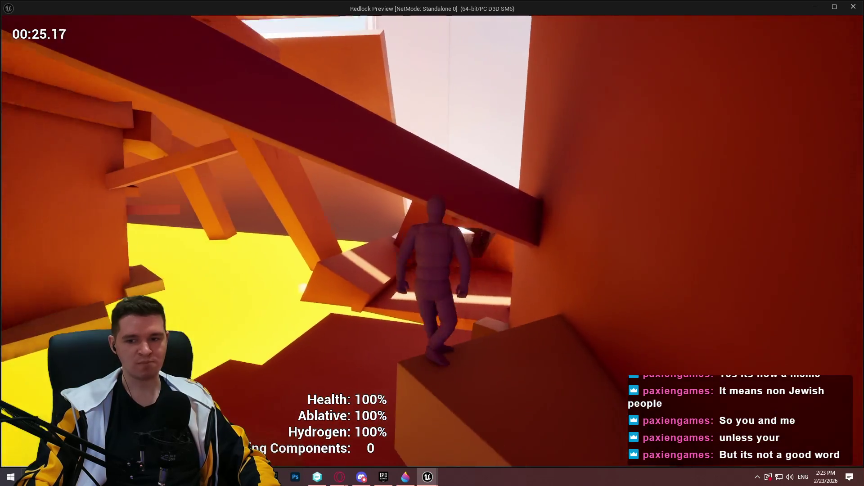
{"action": "key", "text": "w"}
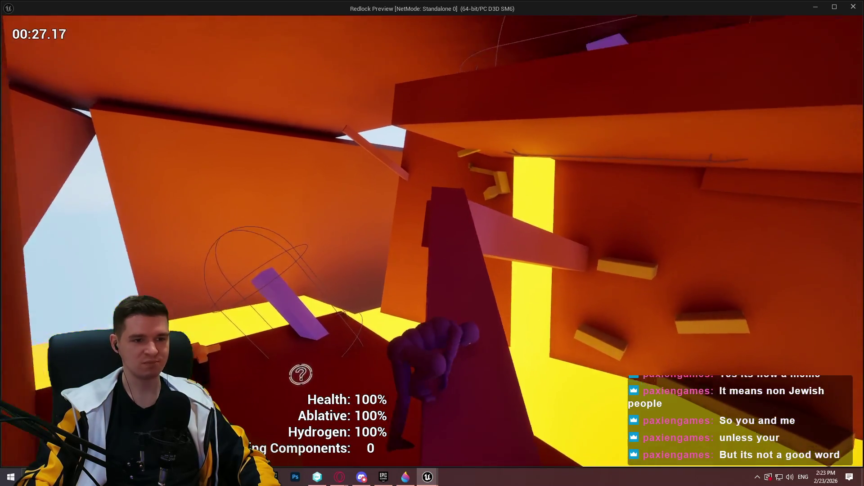
{"action": "key", "text": "w"}
{"action": "key", "text": "space"}
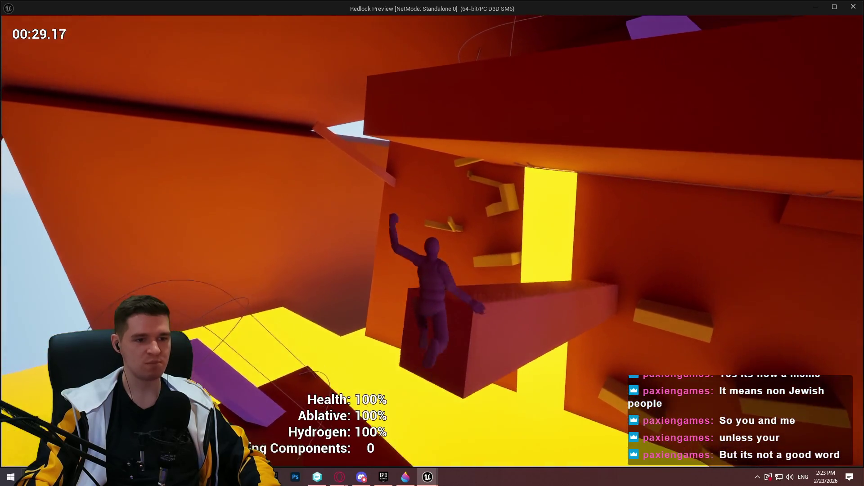
- Climb the red ramp, tall block and walls, then close the preview with Esc
{"action": "key", "text": "w"}
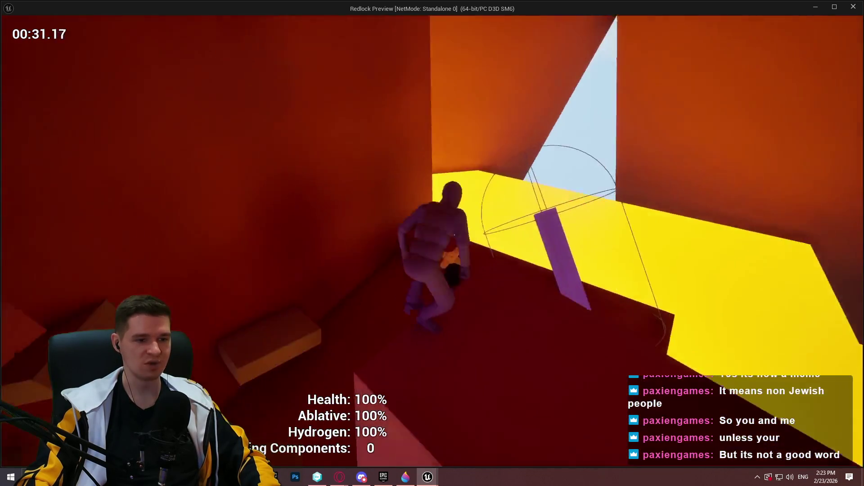
{"action": "key", "text": "w"}
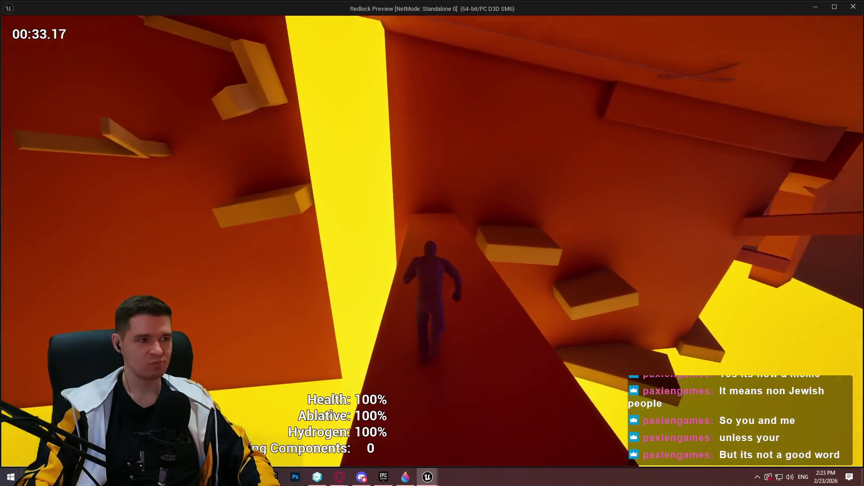
{"action": "key", "text": "w"}
{"action": "key", "text": "space"}
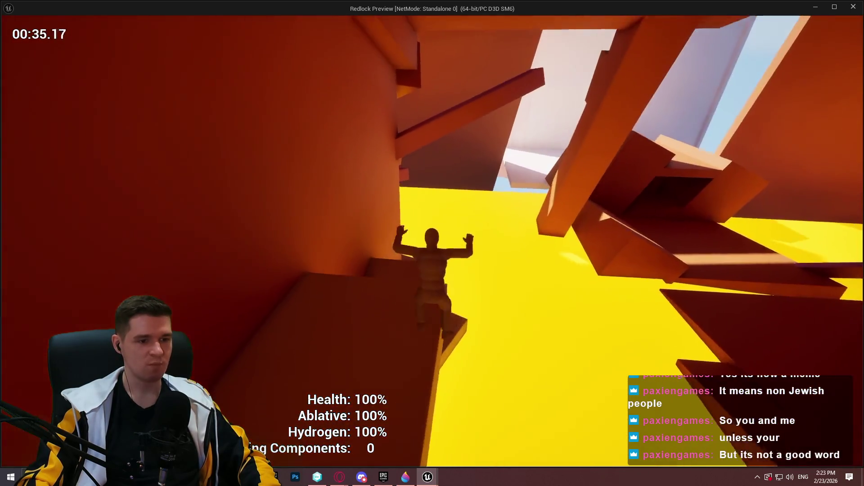
{"action": "key", "text": "w"}
{"action": "key", "text": "space"}
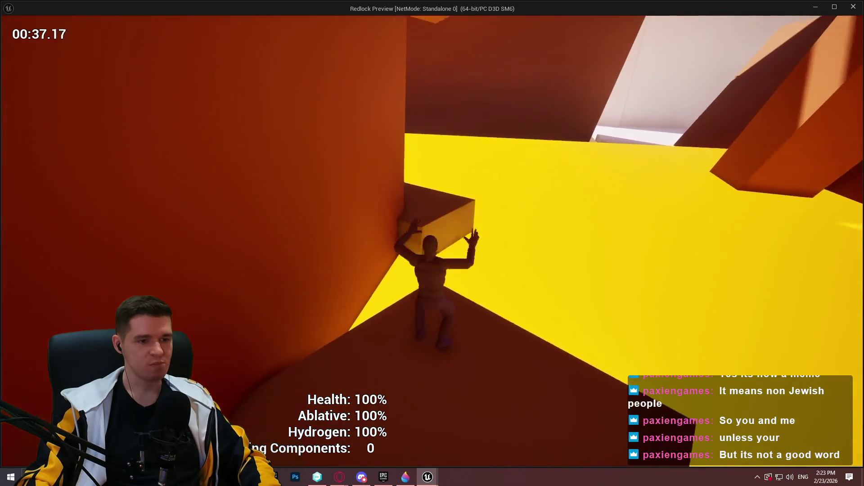
{"action": "key", "text": "w"}
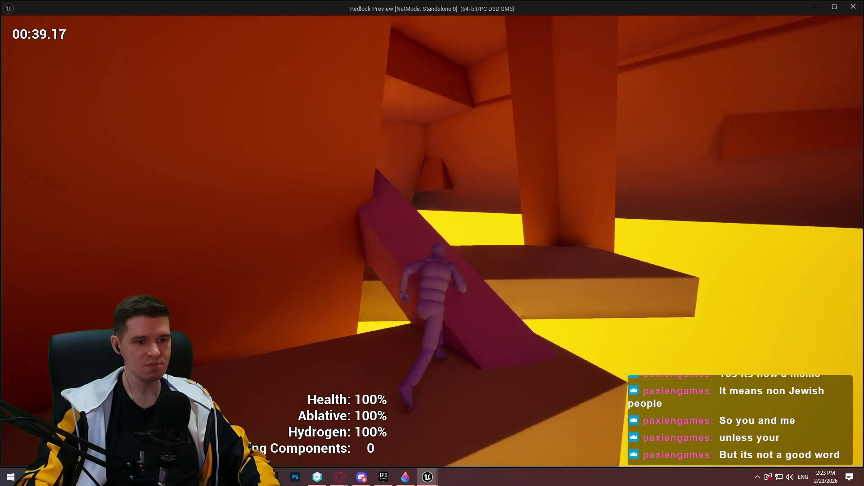
{"action": "key", "text": "w"}
{"action": "key", "text": "space"}
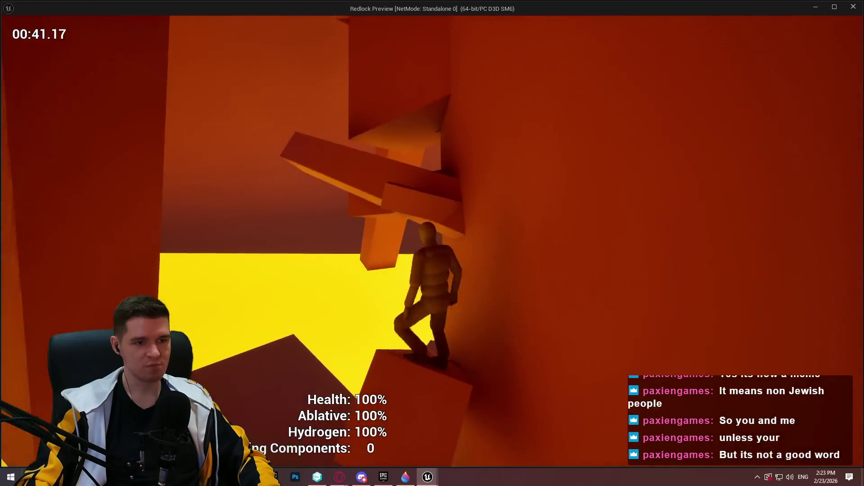
{"action": "key", "text": "Escape"}
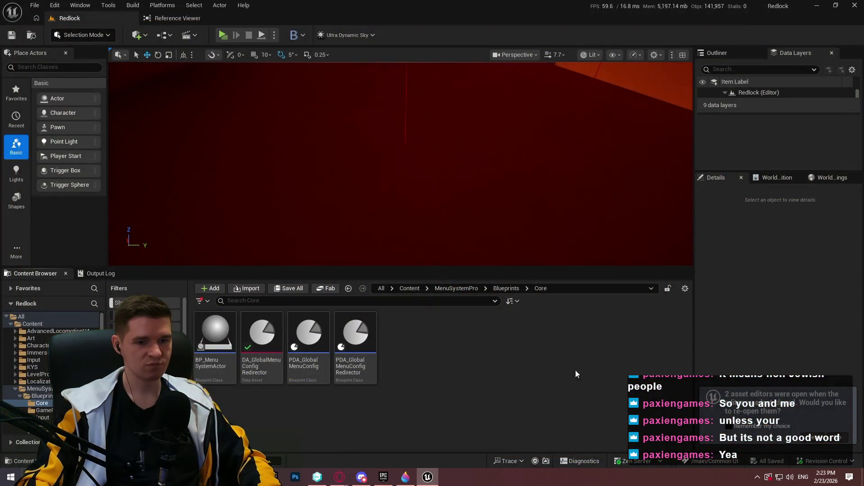
- Check in all pending changes with a comment on the basic Menu System Pro setup
{"action": "key", "text": "alt+Tab"}
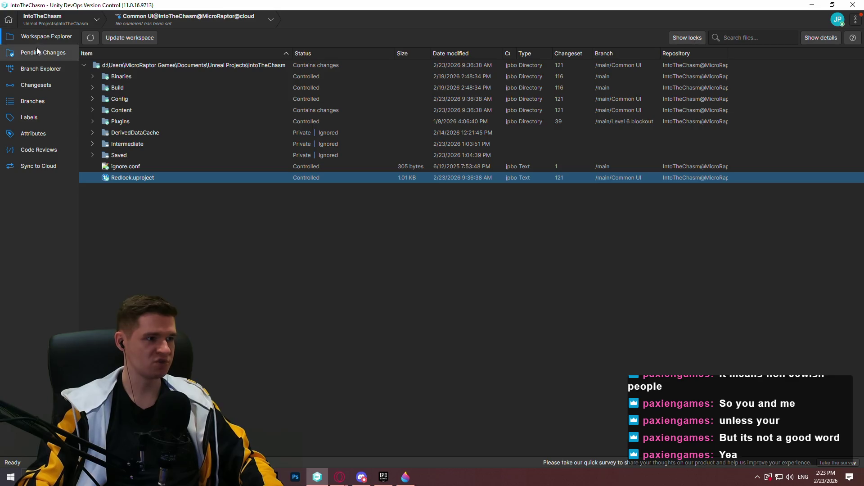
{"action": "left_click", "coordinate": [38, 52]}
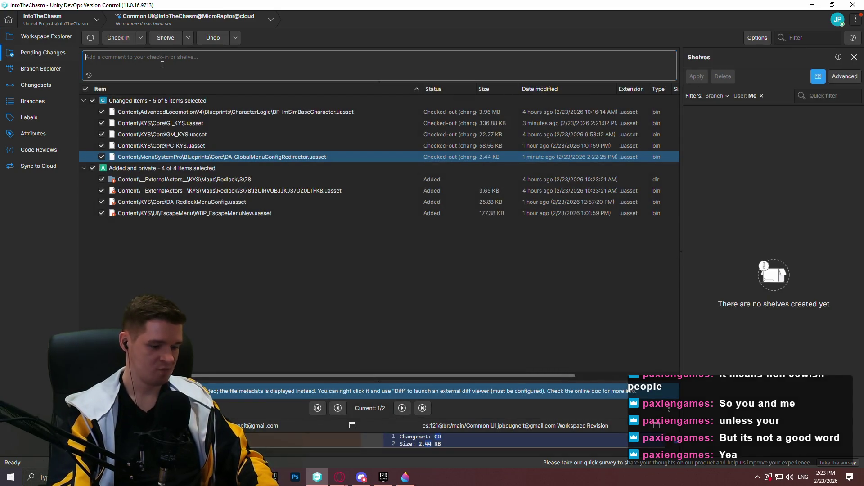
{"action": "left_click", "coordinate": [162, 65]}
{"action": "type", "text": "Basic setup for Menu System Pro; no errors currently, should be ready for menu implementation"}
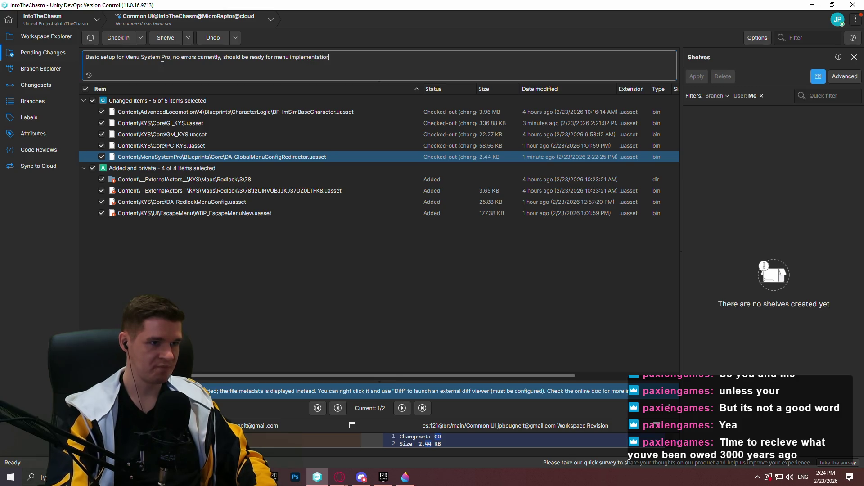
{"action": "left_click", "coordinate": [120, 39]}
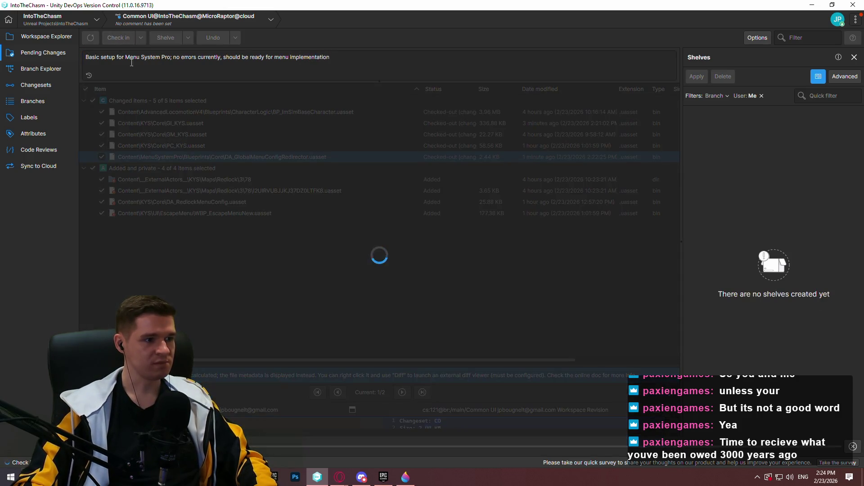
{"action": "left_click", "coordinate": [41, 31]}
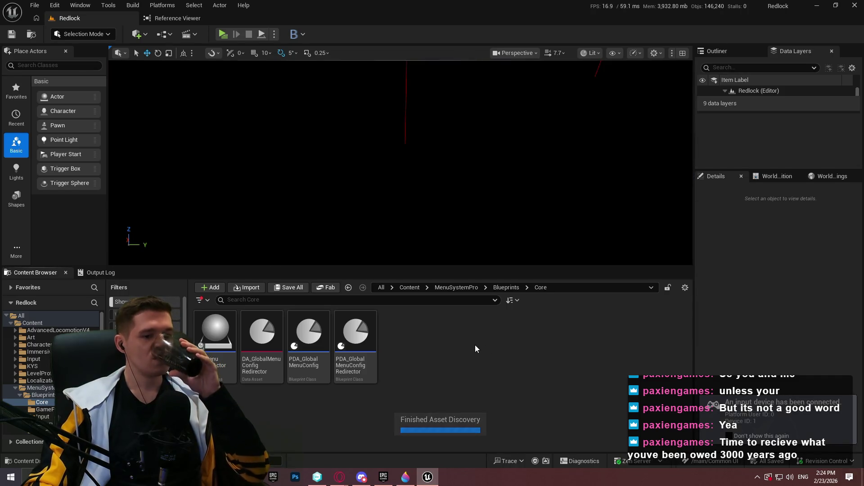
- Browse Content > KYS > UI > EscapeMenu and open WBP_EscapeMenuNew in the Widget Designer
{"action": "left_click", "coordinate": [409, 289]}
{"action": "double_click", "coordinate": [450, 344]}
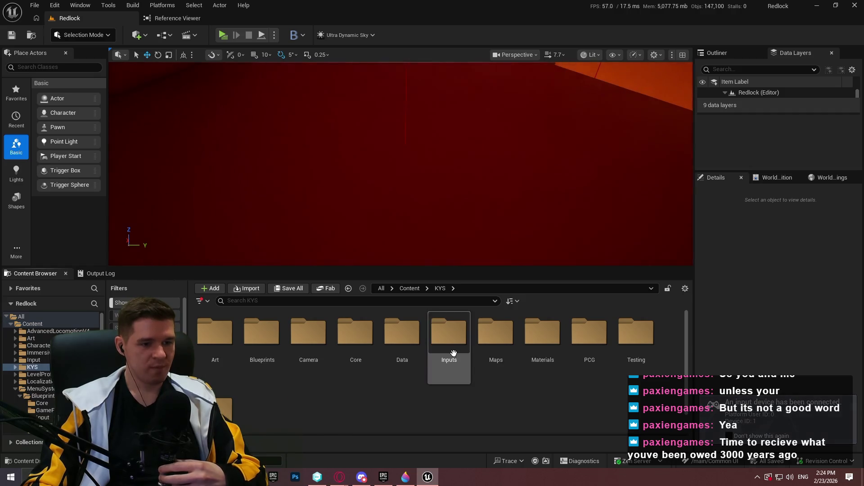
{"action": "scroll", "coordinate": [283, 422], "scroll_direction": "down", "scroll_amount": 1}
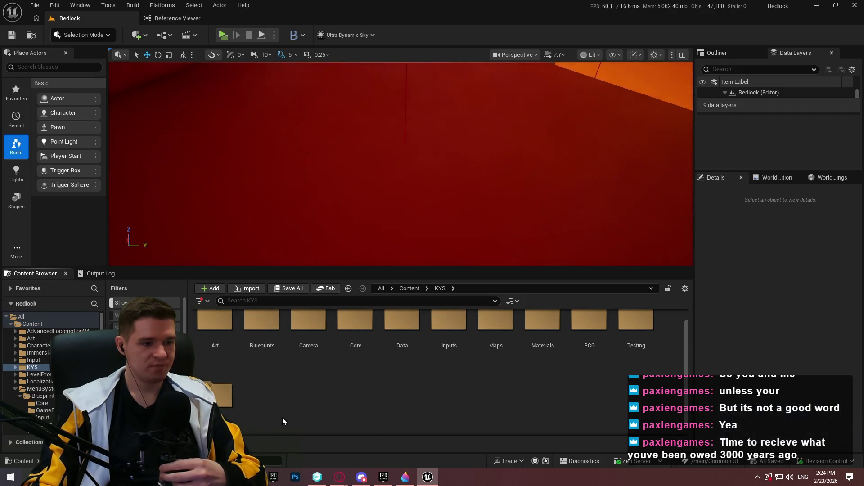
{"action": "double_click", "coordinate": [220, 395]}
{"action": "scroll", "coordinate": [517, 396], "scroll_direction": "up", "scroll_amount": 1}
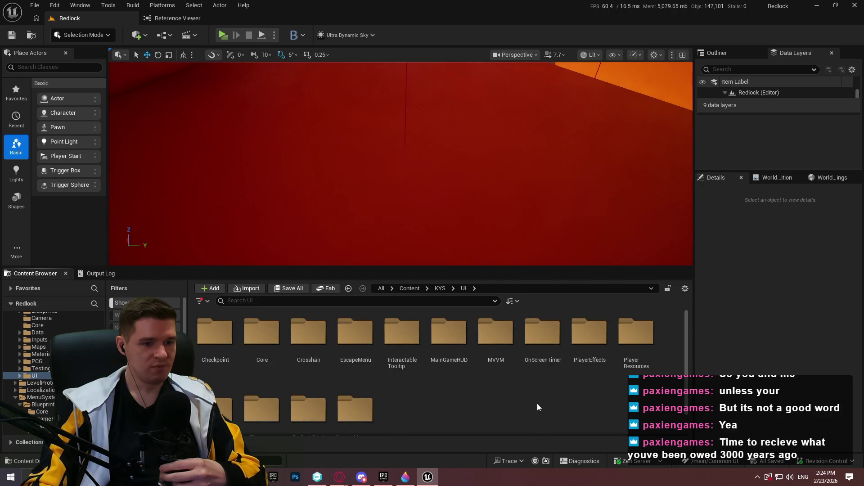
{"action": "left_click", "coordinate": [347, 353]}
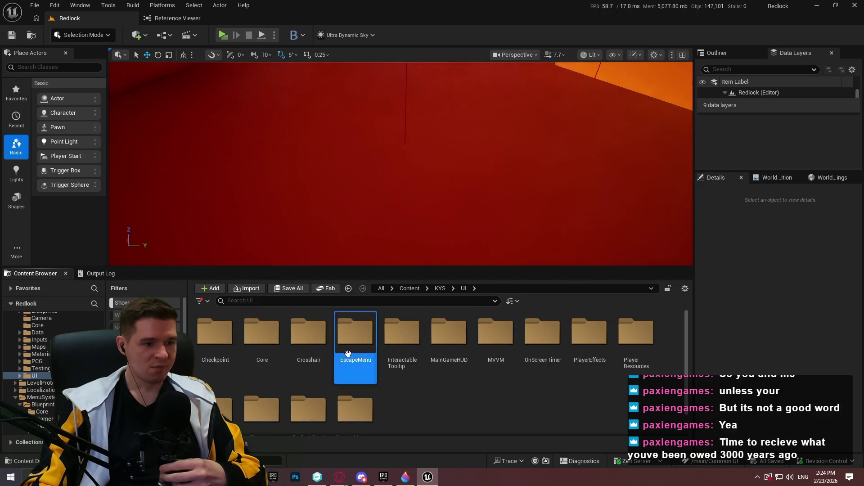
{"action": "double_click", "coordinate": [347, 354]}
{"action": "double_click", "coordinate": [275, 367]}
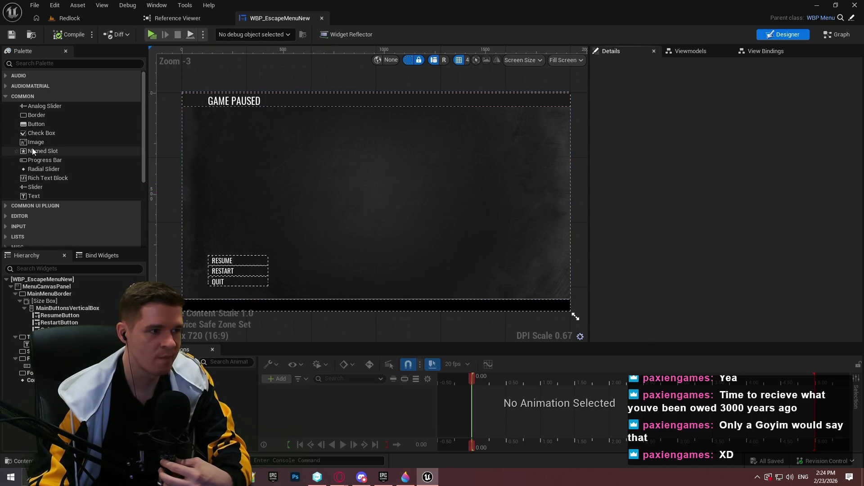
- Expand the Common UI Plugin category in the Palette and browse its widgets for the escape menu
{"action": "scroll", "coordinate": [140, 145], "scroll_direction": "down", "scroll_amount": 5}
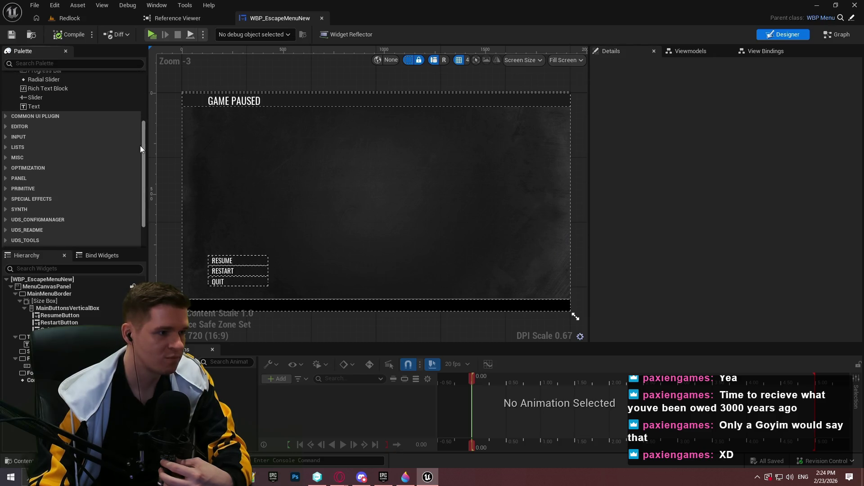
{"action": "left_click", "coordinate": [12, 116]}
{"action": "scroll", "coordinate": [110, 127], "scroll_direction": "down", "scroll_amount": 5}
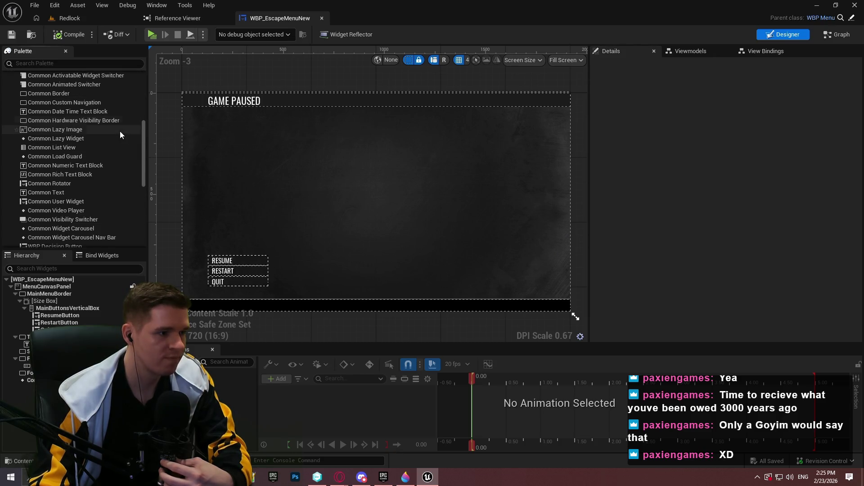
{"action": "scroll", "coordinate": [123, 129], "scroll_direction": "down", "scroll_amount": 3}
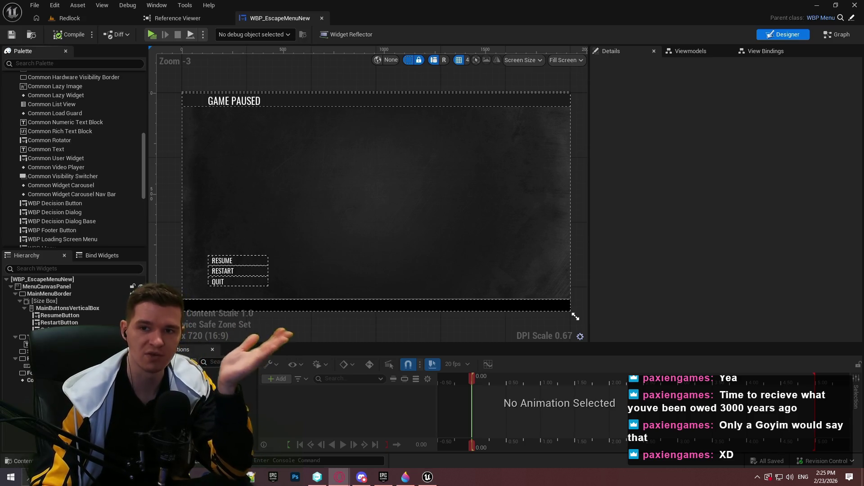
- Switch to Opera and open the Redlock - YouTrack knowledge base bookmark
{"action": "key", "text": "alt+Tab"}
{"action": "left_click_drag", "start_coordinate": [220, 134], "coordinate": [222, 135]}
{"action": "left_click", "coordinate": [641, 42]}
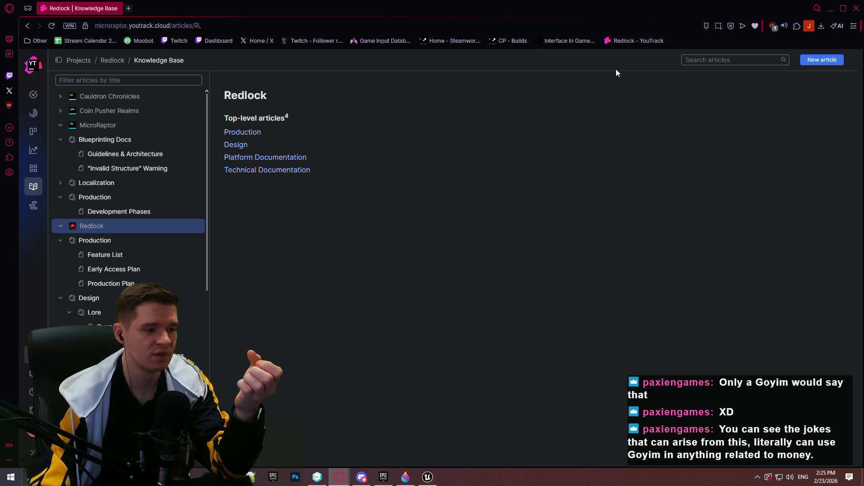
- Open Redlock's Production Plan article and read through the First Playable Milestone 1 table due Q1 2026
{"action": "left_click", "coordinate": [112, 282]}
{"action": "scroll", "coordinate": [520, 248], "scroll_direction": "down", "scroll_amount": 1}
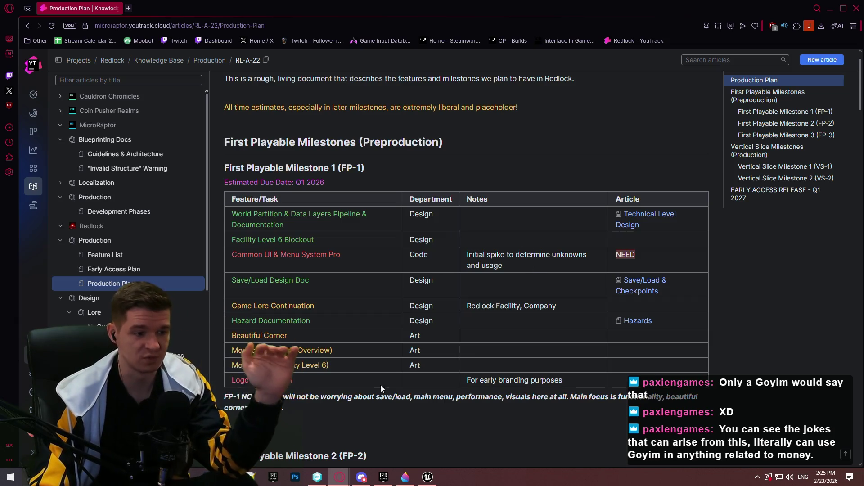
{"action": "scroll", "coordinate": [453, 144], "scroll_direction": "up", "scroll_amount": 1}
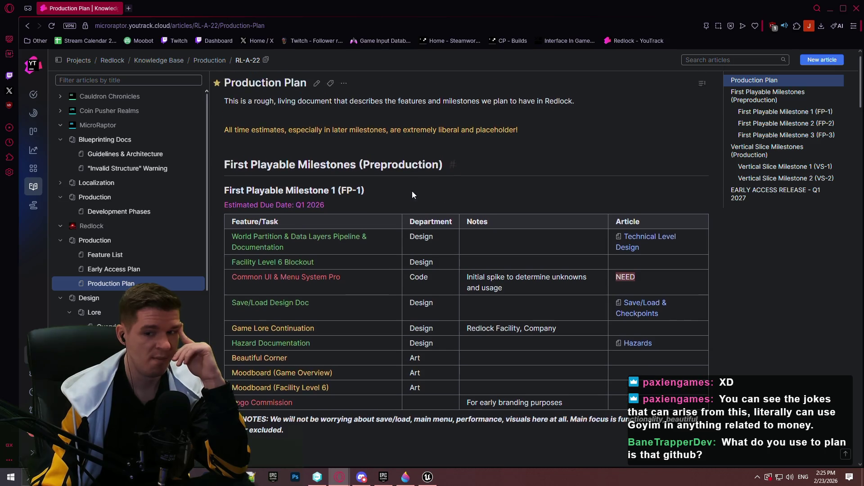
{"action": "scroll", "coordinate": [407, 180], "scroll_direction": "down", "scroll_amount": 3}
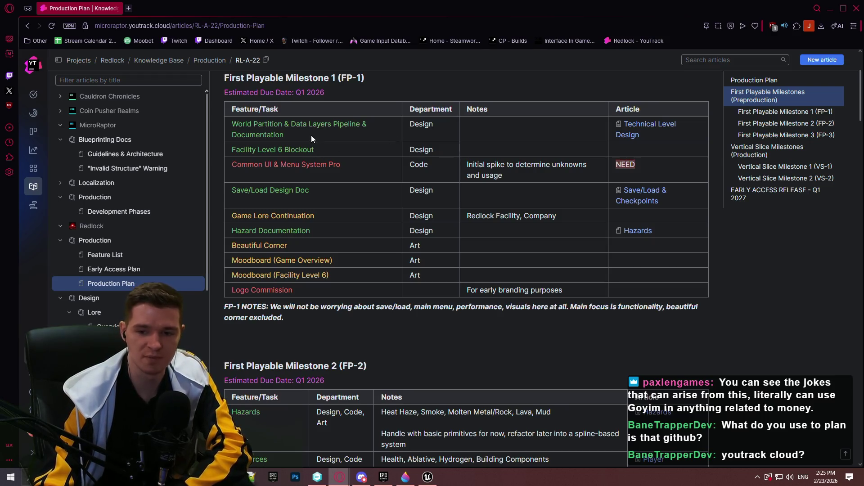
{"action": "scroll", "coordinate": [391, 131], "scroll_direction": "up", "scroll_amount": 1}
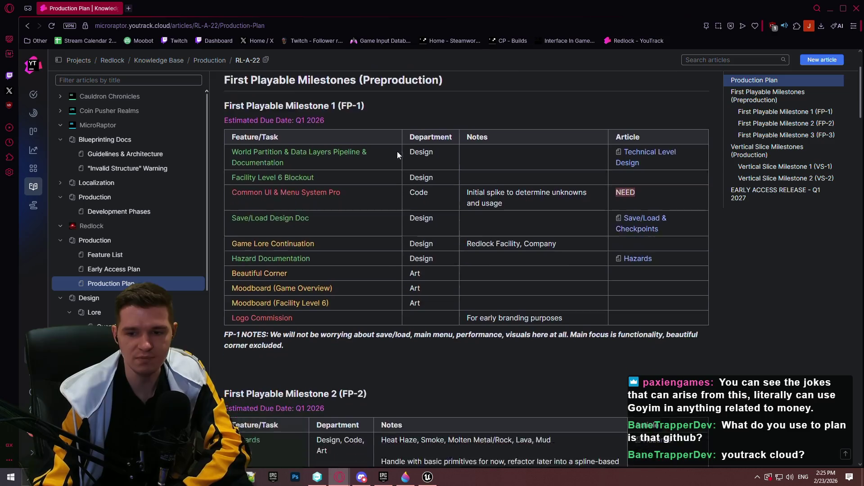
{"action": "scroll", "coordinate": [375, 153], "scroll_direction": "down", "scroll_amount": 3}
{"action": "scroll", "coordinate": [374, 132], "scroll_direction": "up", "scroll_amount": 5}
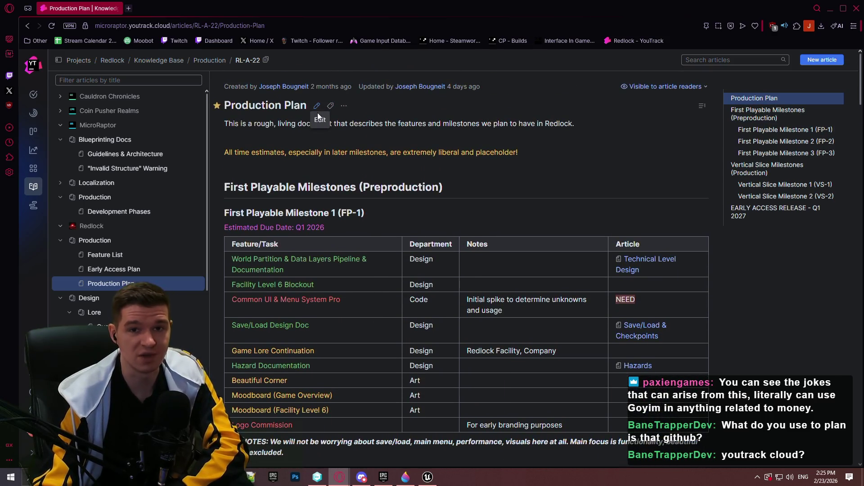
- Edit the Production Plan article and colour the 'Logo Commission' task text orange
{"action": "left_click", "coordinate": [318, 106]}
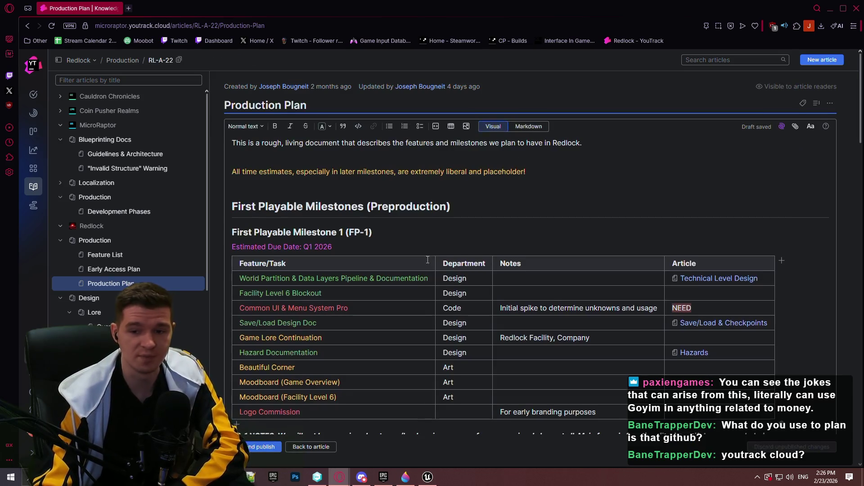
{"action": "scroll", "coordinate": [323, 311], "scroll_direction": "down", "scroll_amount": 2}
{"action": "left_click", "coordinate": [274, 320]}
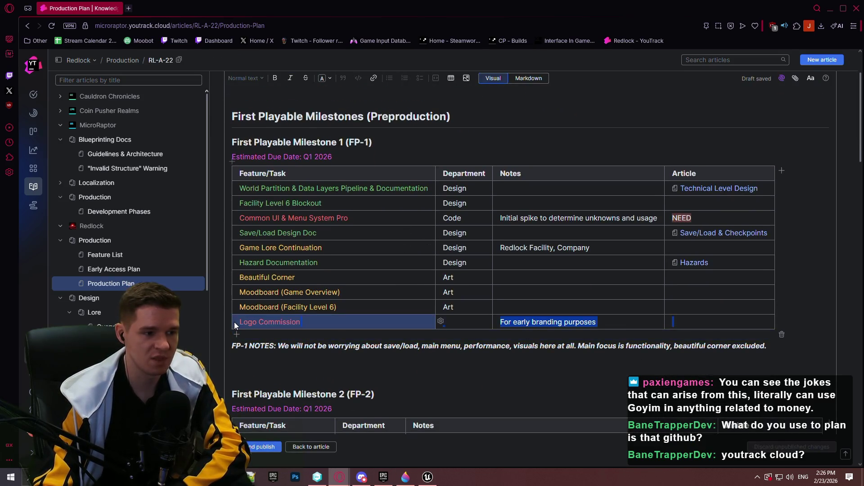
{"action": "left_click", "coordinate": [275, 321]}
{"action": "left_click_drag", "start_coordinate": [301, 322], "coordinate": [241, 320]}
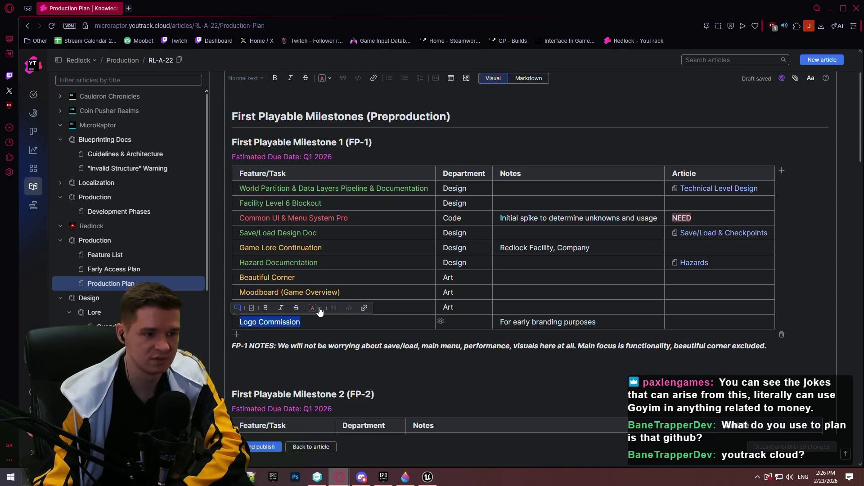
{"action": "left_click", "coordinate": [317, 308]}
{"action": "left_click", "coordinate": [282, 112]}
- Add empty rows under the FP-1 table, then delete them again via the cell options
{"action": "left_click", "coordinate": [630, 330]}
{"action": "left_click", "coordinate": [412, 336]}
{"action": "left_click", "coordinate": [441, 336]}
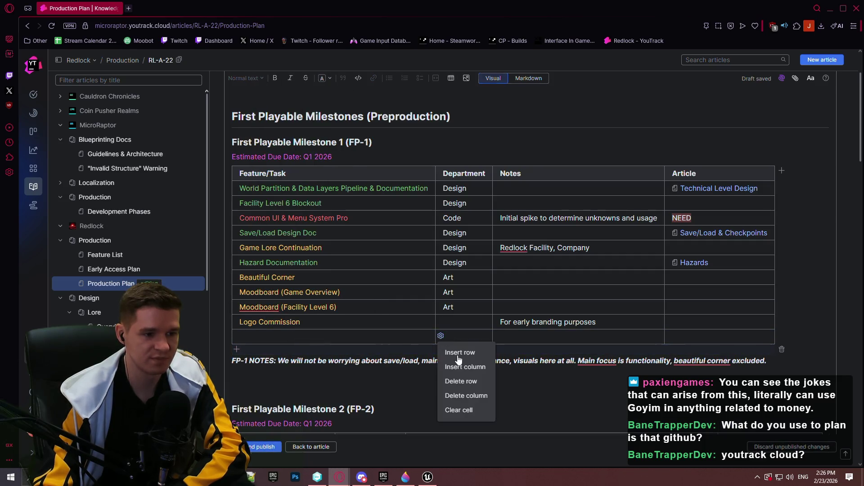
{"action": "left_click", "coordinate": [461, 354]}
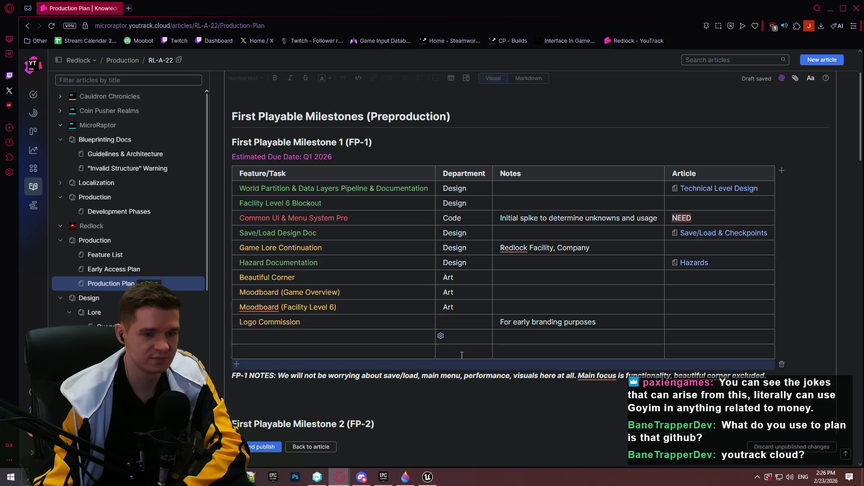
{"action": "left_click", "coordinate": [440, 335]}
{"action": "left_click", "coordinate": [461, 381]}
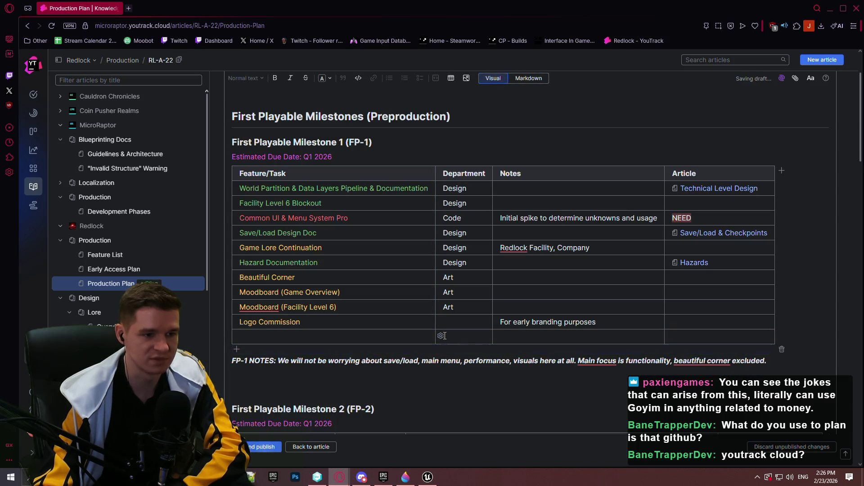
{"action": "left_click", "coordinate": [498, 336]}
{"action": "left_click", "coordinate": [500, 381]}
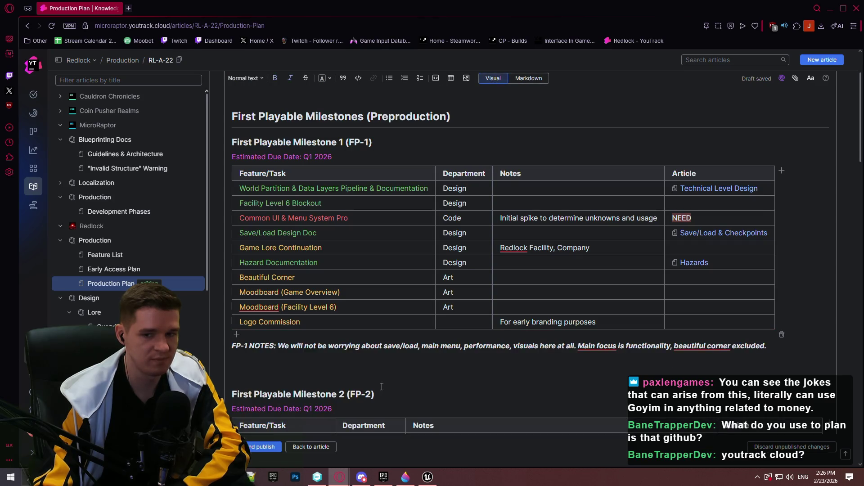
- Scroll down to the FP-2 table and select the 'Initial Artwork for Level 6' row
{"action": "scroll", "coordinate": [467, 256], "scroll_direction": "down", "scroll_amount": 1}
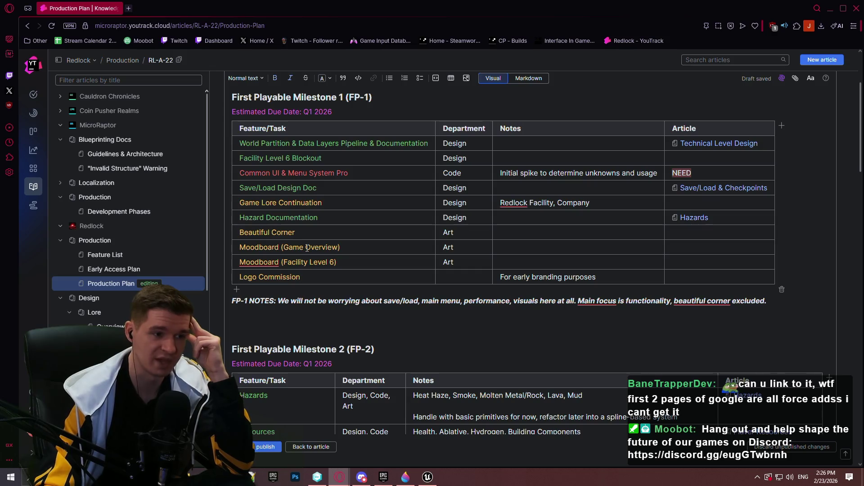
{"action": "scroll", "coordinate": [405, 180], "scroll_direction": "down", "scroll_amount": 3}
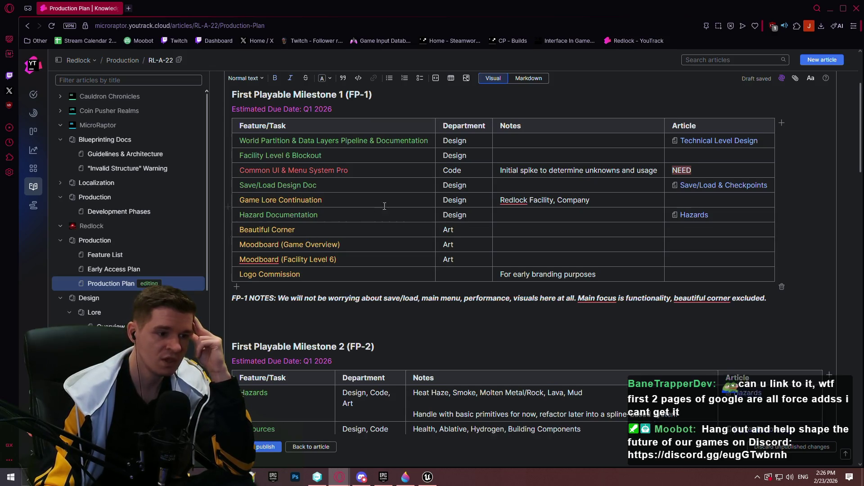
{"action": "scroll", "coordinate": [405, 180], "scroll_direction": "down", "scroll_amount": 5}
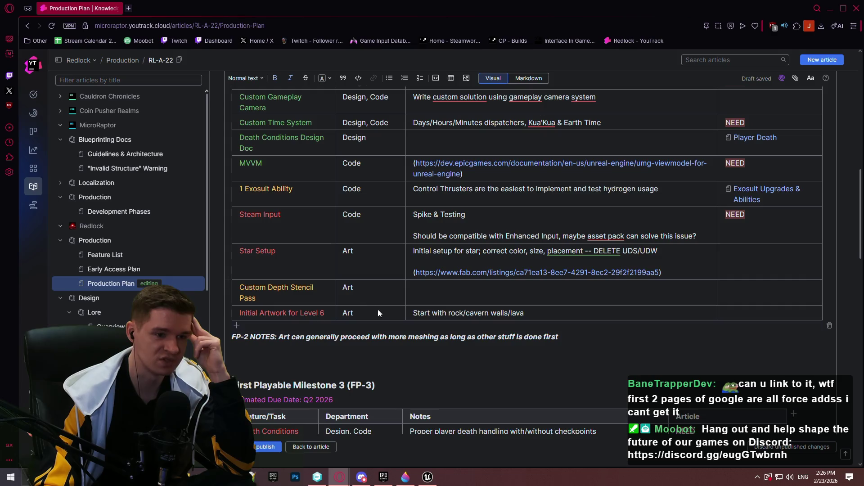
{"action": "left_click_drag", "start_coordinate": [565, 313], "coordinate": [280, 313]}
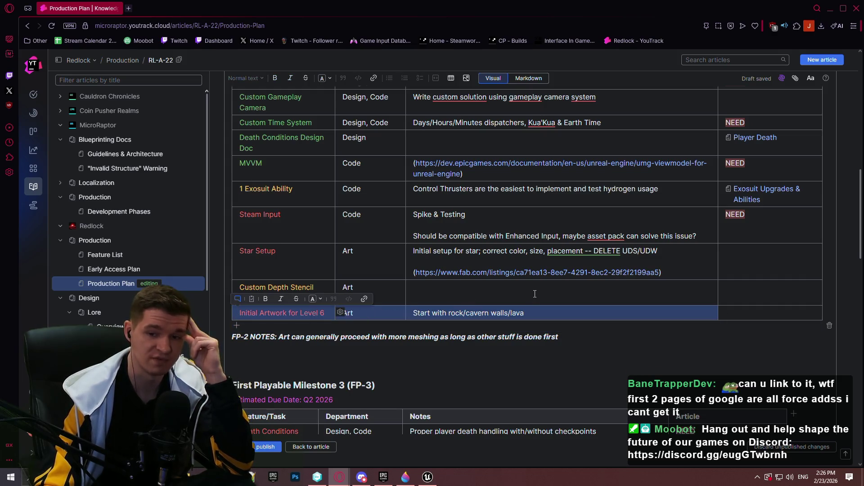
{"action": "scroll", "coordinate": [583, 255], "scroll_direction": "up", "scroll_amount": 5}
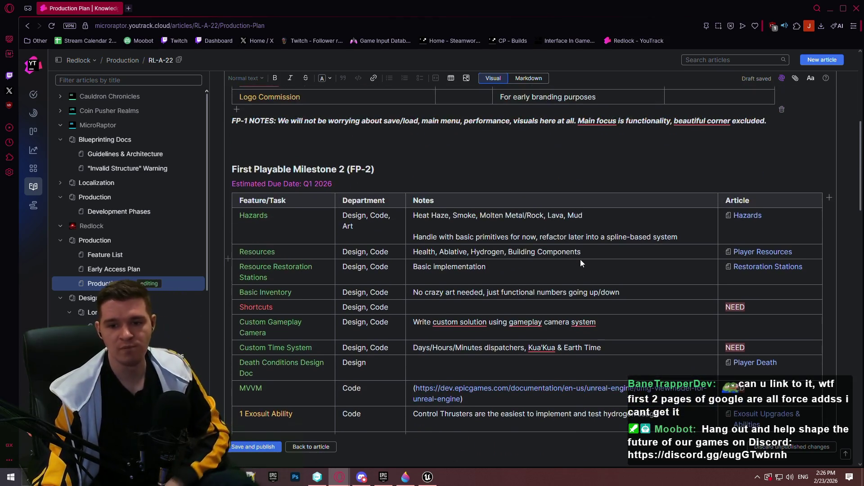
- In a new tab, search Google for 'youtrack' and open the official JetBrains YouTrack site
{"action": "key", "text": "ctrl+t"}
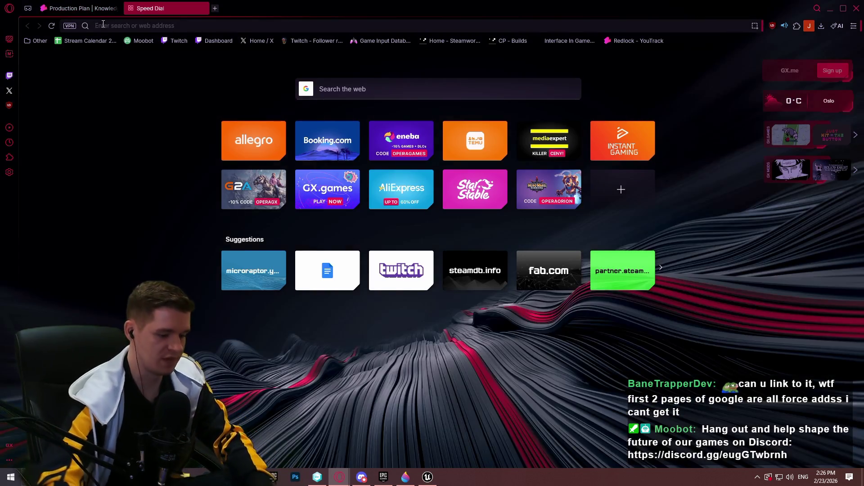
{"action": "type", "text": "youtrack"}
{"action": "key", "text": "Return"}
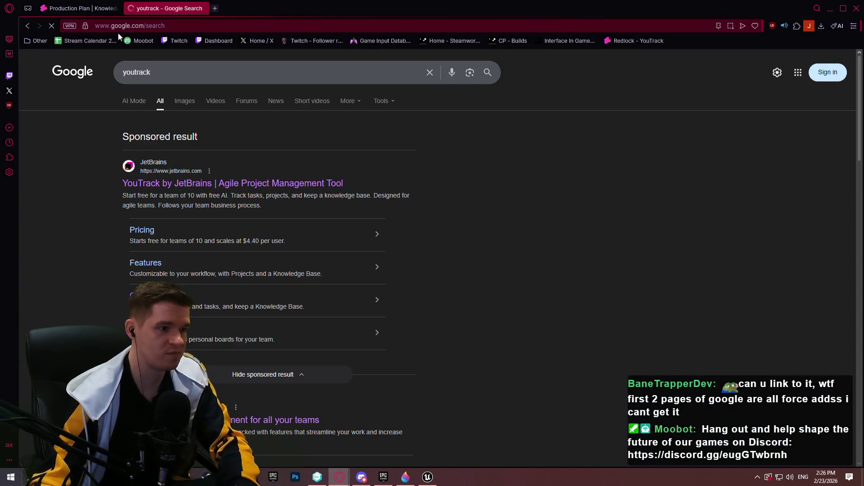
{"action": "scroll", "coordinate": [262, 179], "scroll_direction": "down", "scroll_amount": 1}
{"action": "left_click", "coordinate": [236, 362]}
{"action": "left_click", "coordinate": [231, 372]}
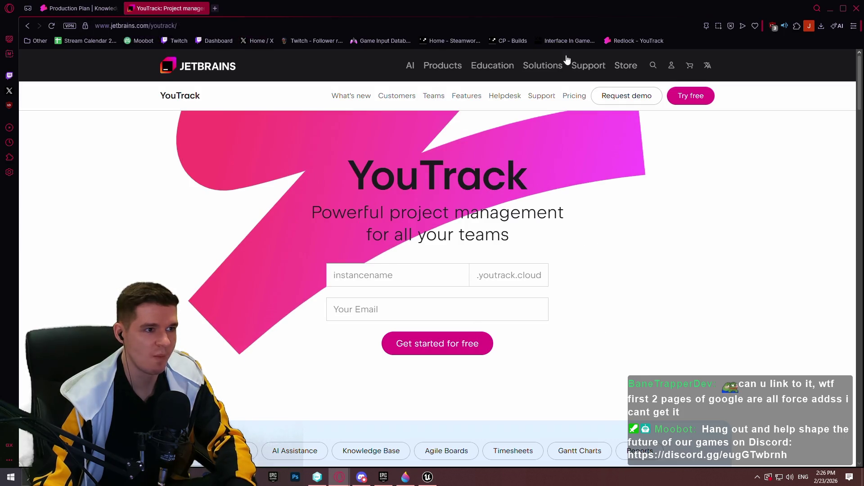
- Compare YouTrack server and cloud pricing, ending on Cloud's free 1–10 Users plan
{"action": "left_click", "coordinate": [574, 96]}
{"action": "scroll", "coordinate": [448, 150], "scroll_direction": "down", "scroll_amount": 2}
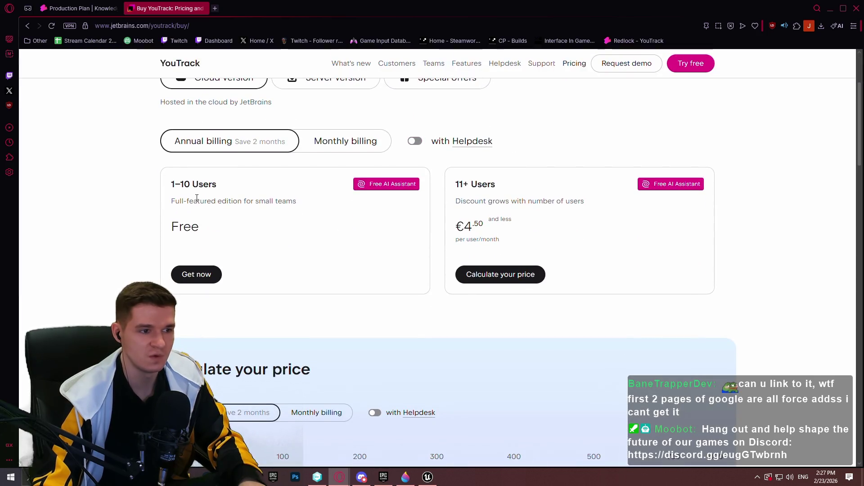
{"action": "mouse_move", "coordinate": [324, 204]}
{"action": "left_mouse_down"}
{"action": "mouse_move", "coordinate": [216, 200]}
{"action": "mouse_move", "coordinate": [168, 182]}
{"action": "left_mouse_up"}
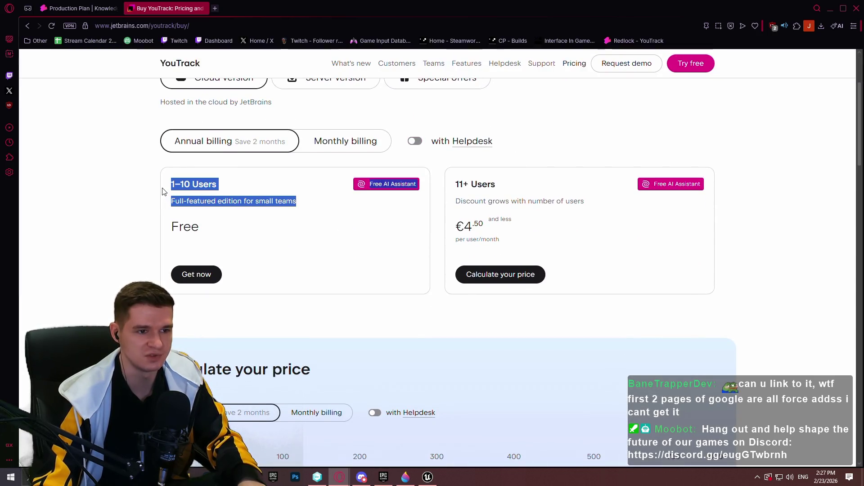
{"action": "scroll", "coordinate": [245, 225], "scroll_direction": "up", "scroll_amount": 2}
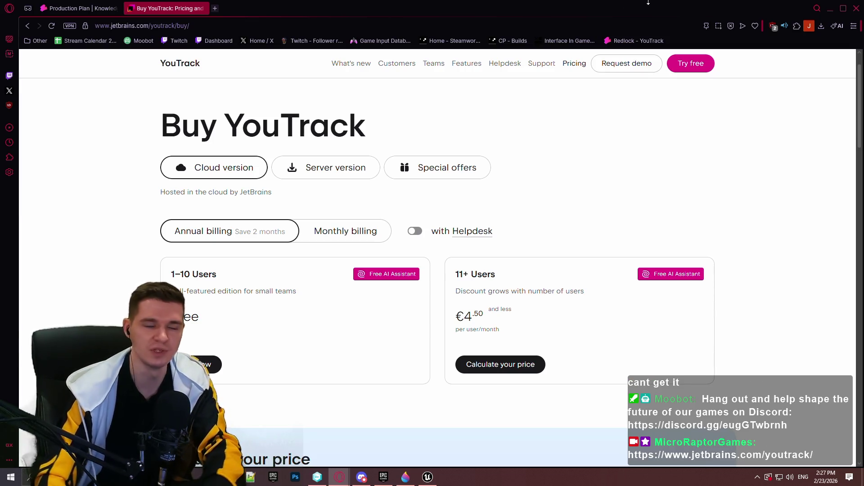
{"action": "left_click", "coordinate": [370, 175]}
{"action": "scroll", "coordinate": [354, 175], "scroll_direction": "down", "scroll_amount": 1}
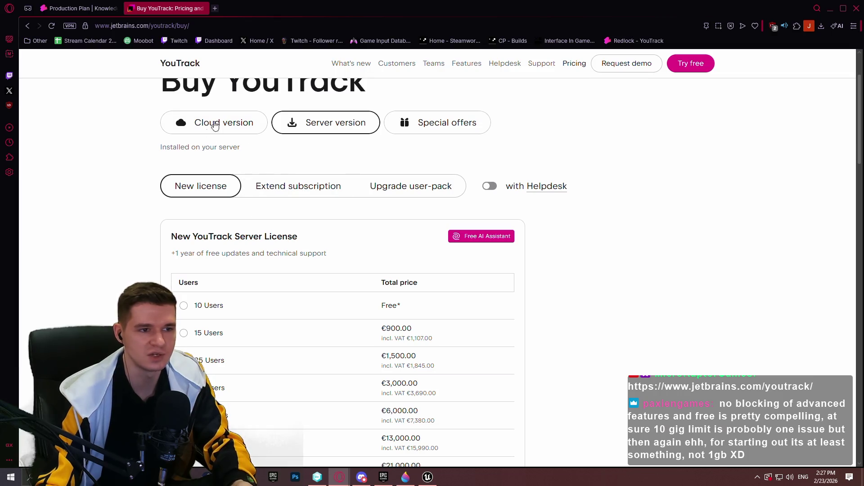
{"action": "scroll", "coordinate": [307, 142], "scroll_direction": "up", "scroll_amount": 2}
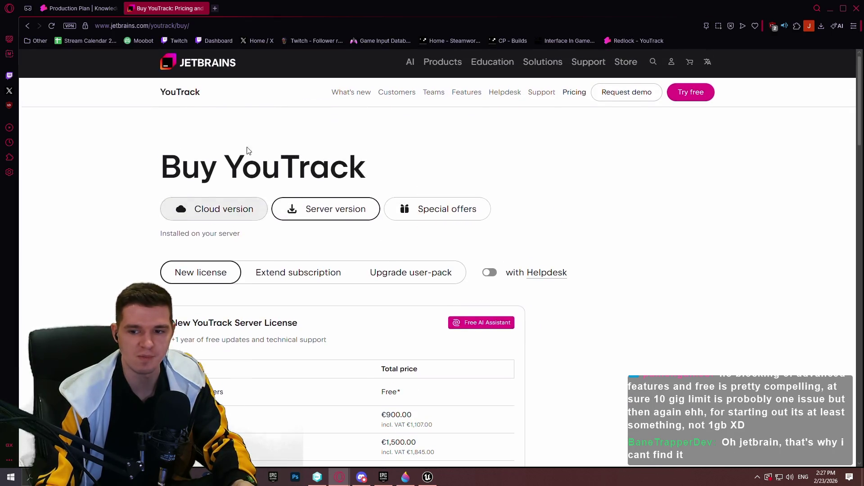
{"action": "left_click", "coordinate": [229, 214]}
{"action": "scroll", "coordinate": [498, 193], "scroll_direction": "down", "scroll_amount": 2}
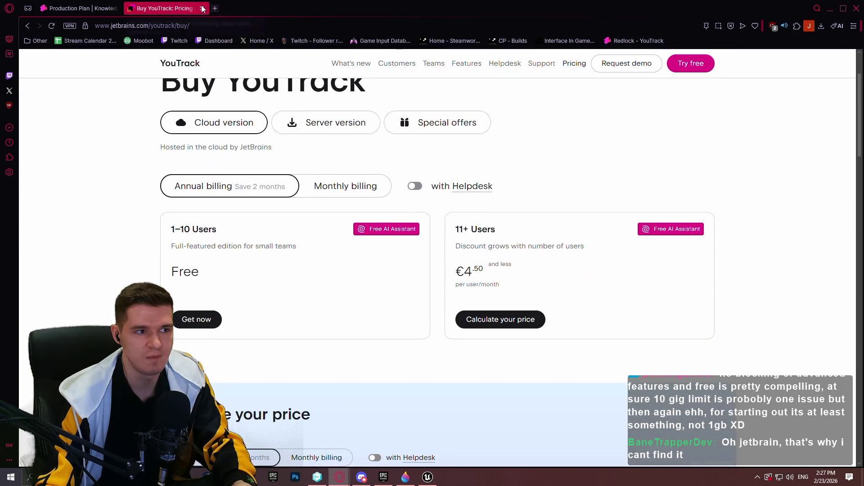
- Close the pricing tab and return to the FP-1 table in the Production Plan
{"action": "left_click", "coordinate": [201, 7]}
{"action": "scroll", "coordinate": [385, 196], "scroll_direction": "down", "scroll_amount": 3}
{"action": "scroll", "coordinate": [416, 215], "scroll_direction": "up", "scroll_amount": 6}
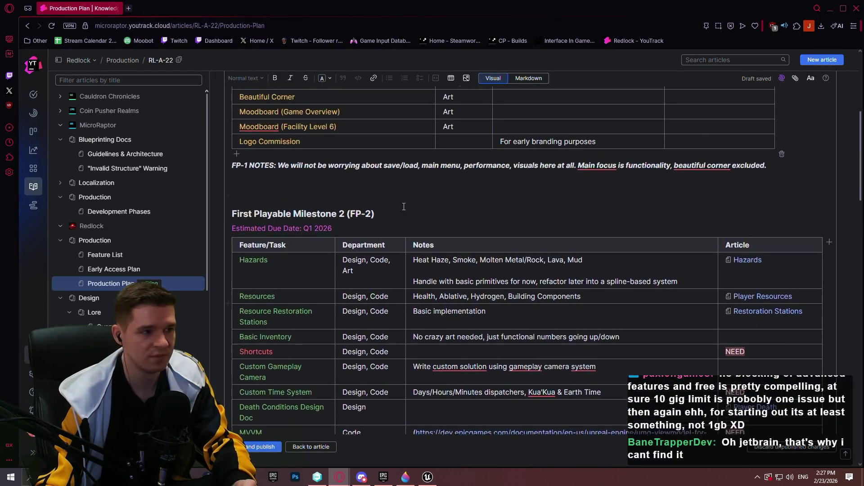
{"action": "scroll", "coordinate": [416, 215], "scroll_direction": "up", "scroll_amount": 1}
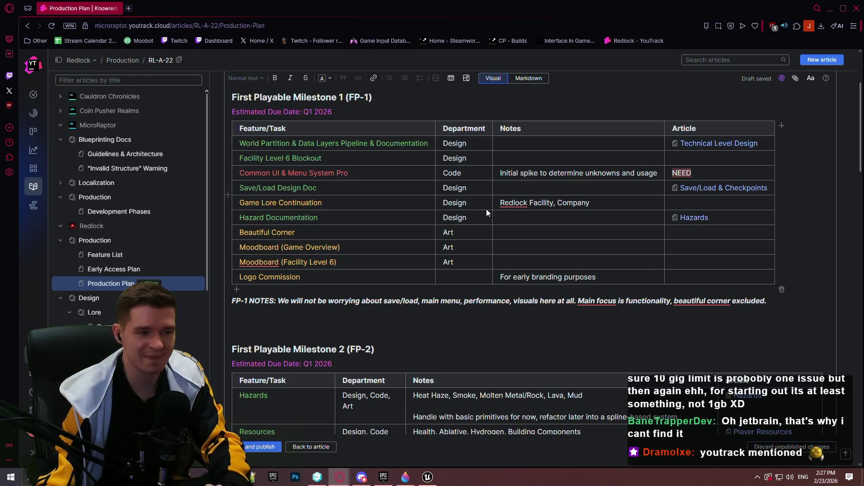
{"action": "scroll", "coordinate": [431, 230], "scroll_direction": "down", "scroll_amount": 4}
{"action": "scroll", "coordinate": [368, 171], "scroll_direction": "up", "scroll_amount": 3}
- Give the 'Common UI & Menu System Pro' task text a new, non-red colour
{"action": "left_click_drag", "start_coordinate": [368, 172], "coordinate": [239, 173]}
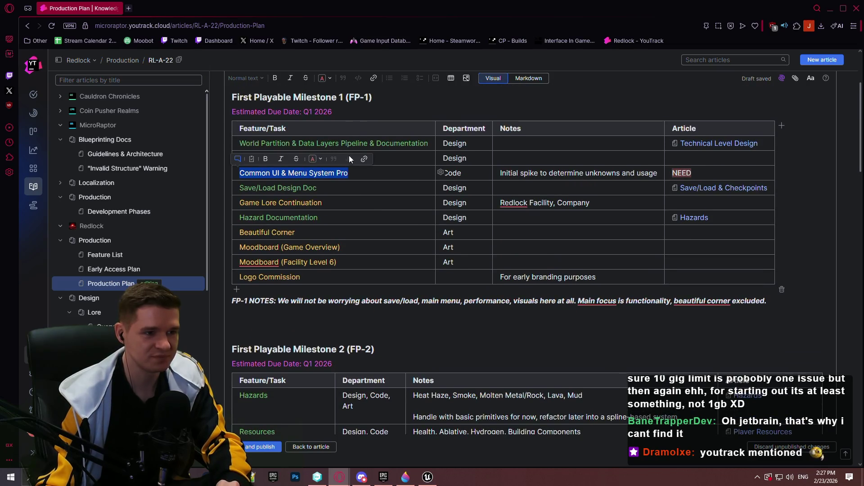
{"action": "left_click", "coordinate": [315, 159]}
{"action": "left_click", "coordinate": [344, 207]}
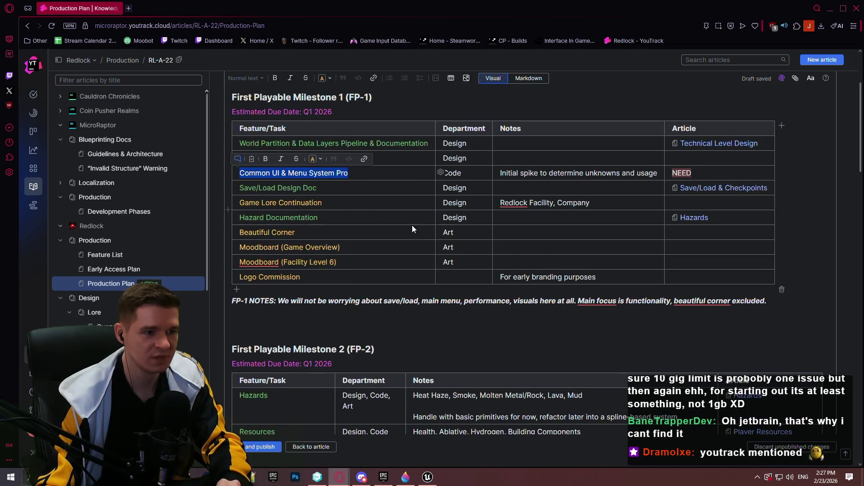
{"action": "left_click", "coordinate": [419, 174]}
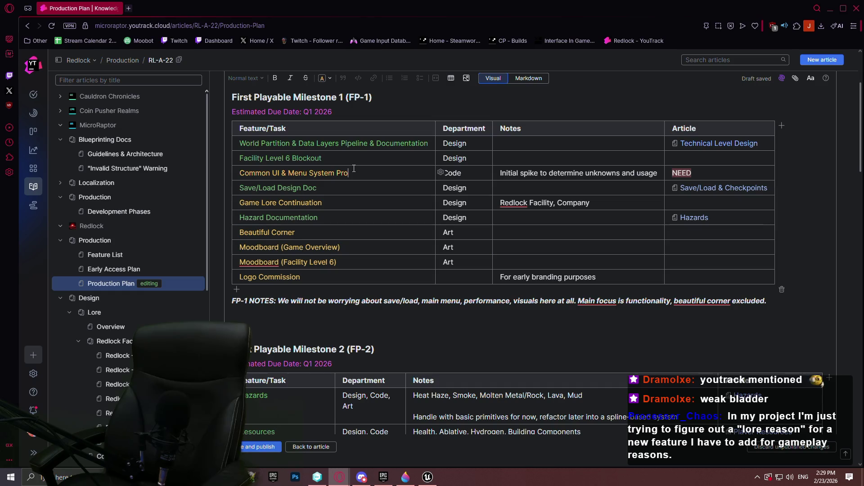
{"action": "left_click", "coordinate": [354, 168]}
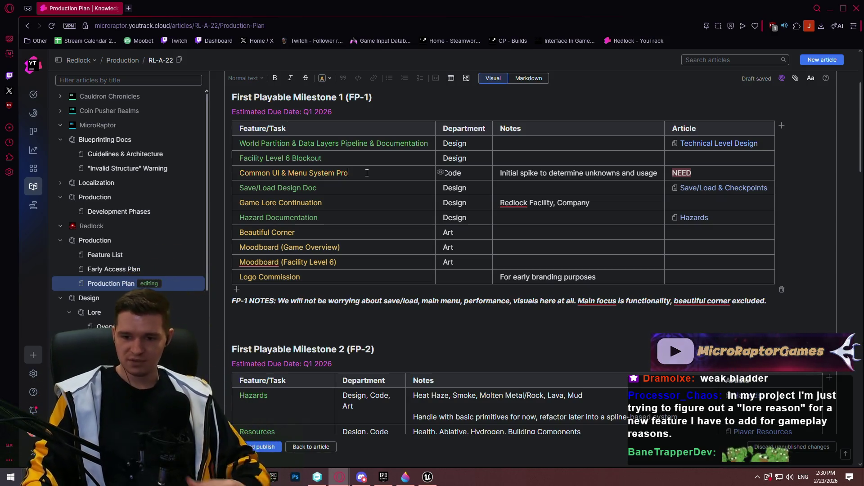
{"action": "scroll", "coordinate": [425, 225], "scroll_direction": "down", "scroll_amount": 7}
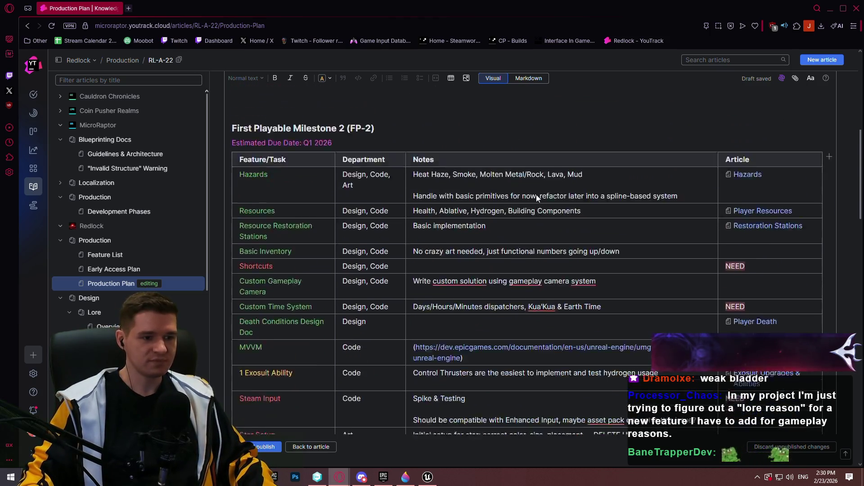
{"action": "scroll", "coordinate": [335, 200], "scroll_direction": "up", "scroll_amount": 4}
{"action": "scroll", "coordinate": [325, 165], "scroll_direction": "down", "scroll_amount": 4}
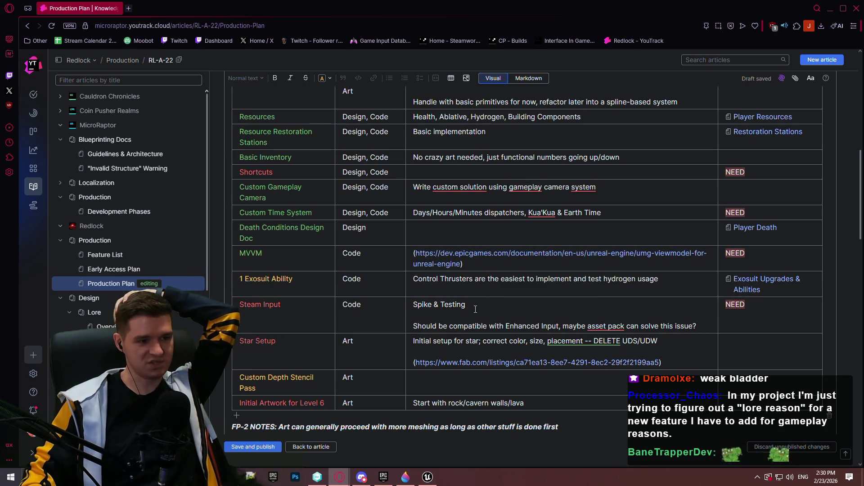
{"action": "scroll", "coordinate": [471, 310], "scroll_direction": "up", "scroll_amount": 5}
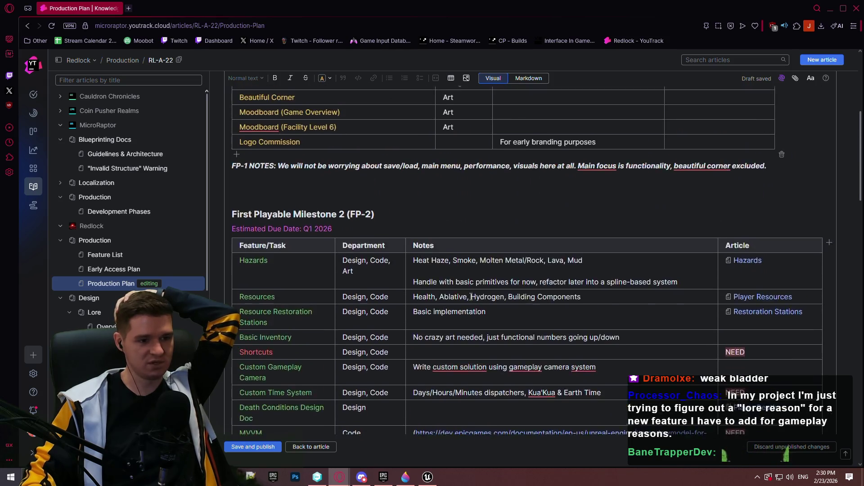
{"action": "scroll", "coordinate": [467, 284], "scroll_direction": "up", "scroll_amount": 1}
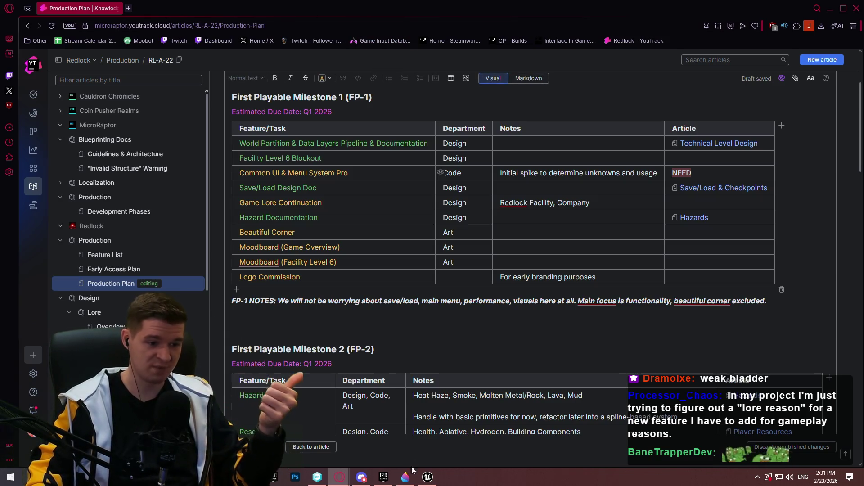
{"action": "left_click", "coordinate": [425, 478]}
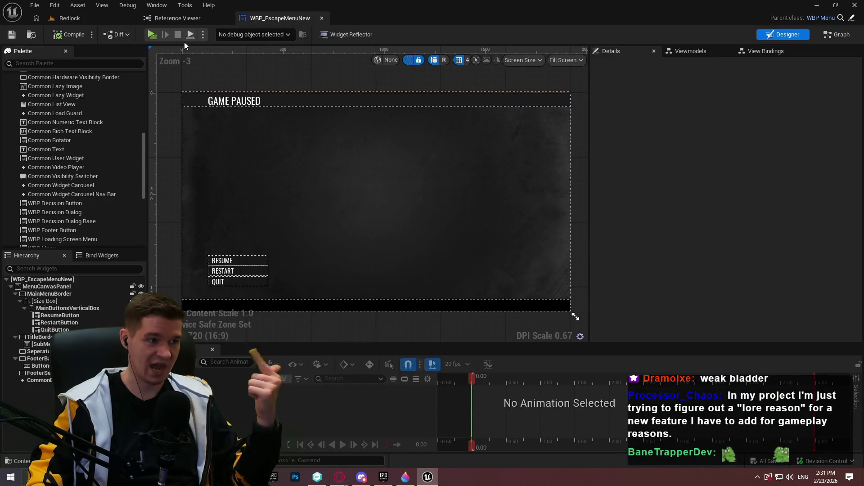
- In the Redlock editor, navigate the Content Browser to KYS/UI and enlarge it to show its subfolders
{"action": "left_click", "coordinate": [70, 18]}
{"action": "left_click", "coordinate": [475, 288]}
{"action": "left_click", "coordinate": [463, 288]}
{"action": "mouse_move", "coordinate": [431, 261]}
{"action": "left_mouse_down"}
{"action": "mouse_move", "coordinate": [424, 272]}
{"action": "mouse_move", "coordinate": [403, 139]}
{"action": "left_mouse_up"}
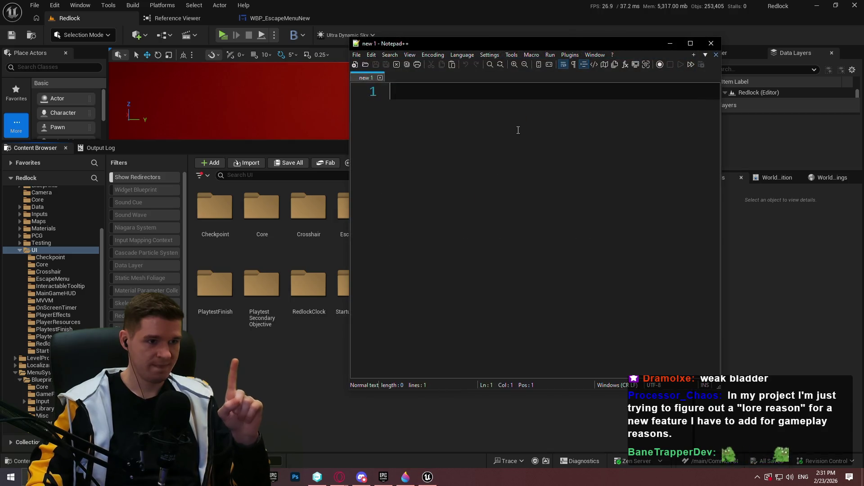
- List Checkpoint, PlaytestFinish, StartupMessage and EscapeMenu on separate lines in Notepad++
{"action": "type", "text": "Checkpoint"}
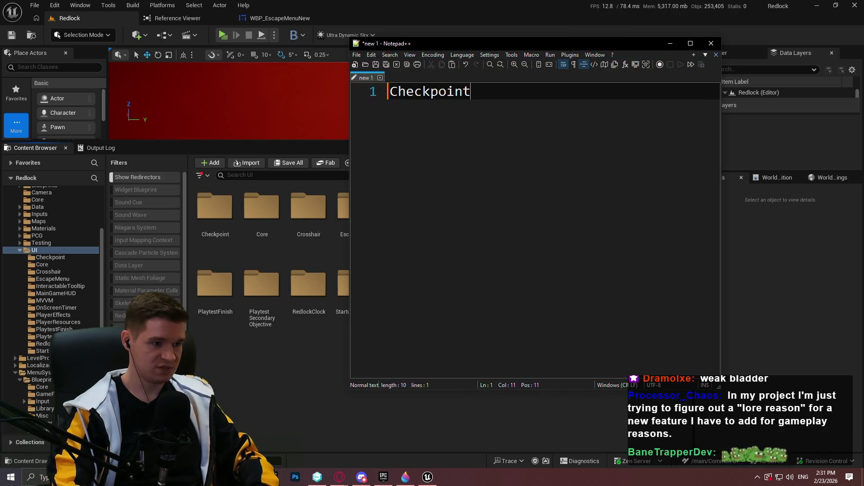
{"action": "key", "text": "Return"}
{"action": "type", "text": "PlaytestFinish"}
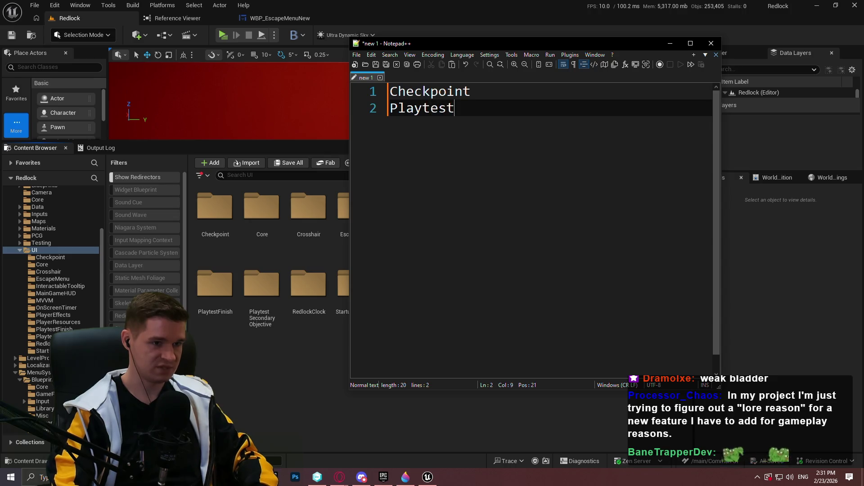
{"action": "mouse_move", "coordinate": [536, 47]}
{"action": "left_mouse_down"}
{"action": "mouse_move", "coordinate": [632, 56]}
{"action": "mouse_move", "coordinate": [594, 74]}
{"action": "left_mouse_up"}
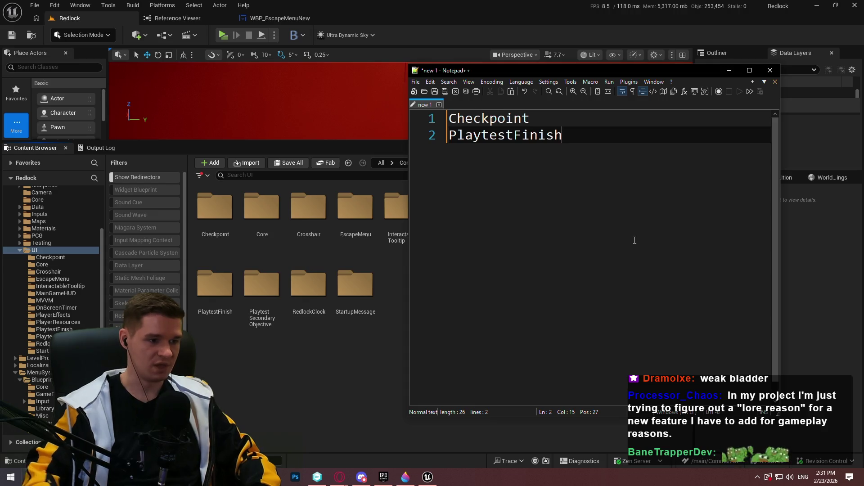
{"action": "key", "text": "Return"}
{"action": "type", "text": "Starti"}
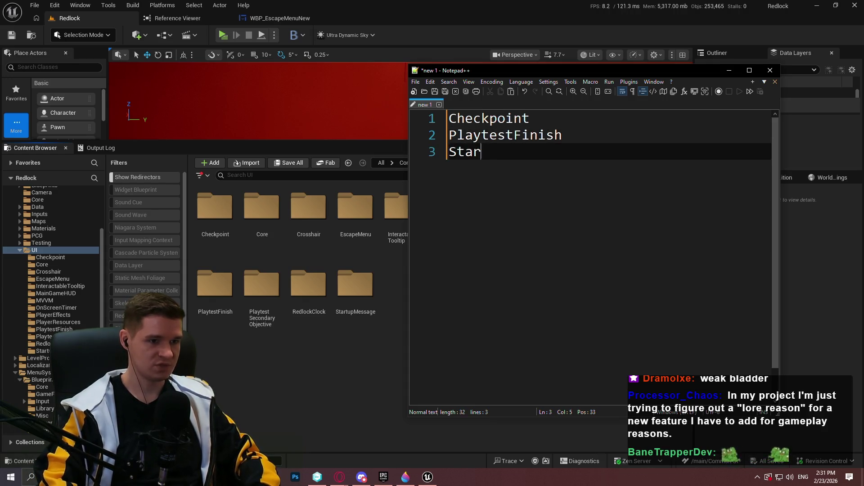
{"action": "key", "text": "BackSpace"}
{"action": "type", "text": "upMessage"}
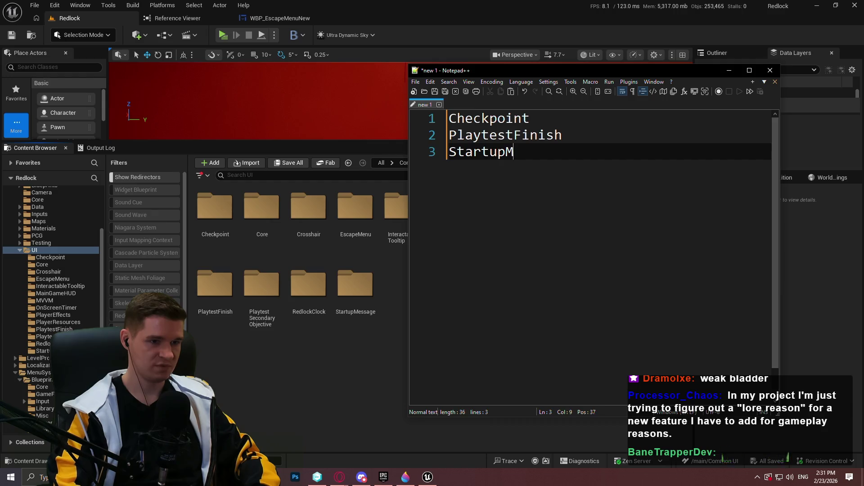
{"action": "key", "text": "Return"}
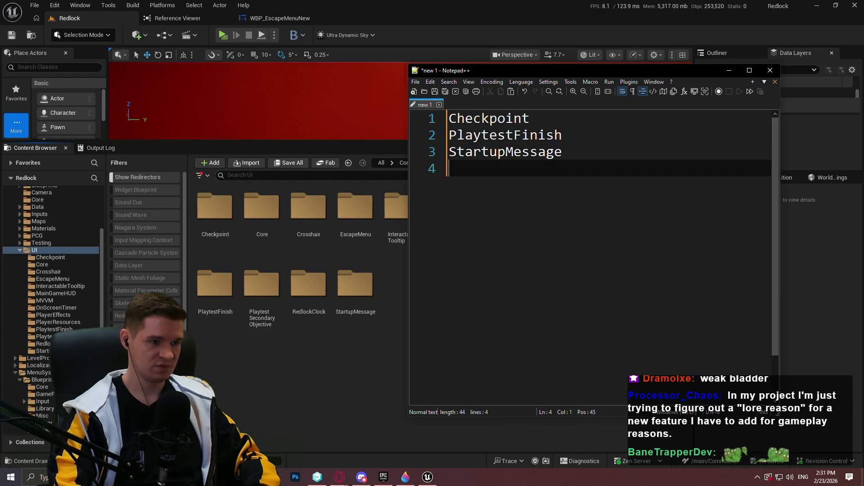
{"action": "type", "text": "EscapeMenu"}
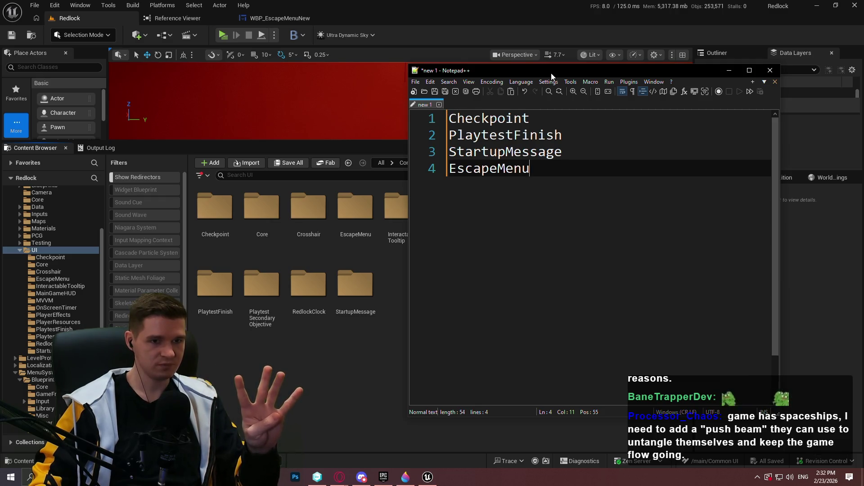
- Bring the YouTrack Production Plan browser window back to the front
{"action": "left_click", "coordinate": [817, 298]}
{"action": "mouse_move", "coordinate": [339, 477]}
{"action": "left_click", "coordinate": [415, 442]}
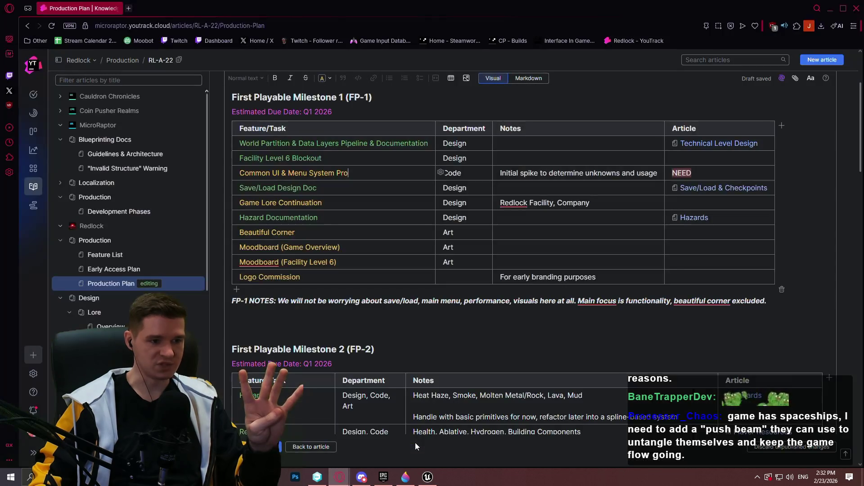
{"action": "scroll", "coordinate": [348, 256], "scroll_direction": "down", "scroll_amount": 5}
{"action": "scroll", "coordinate": [352, 252], "scroll_direction": "down", "scroll_amount": 3}
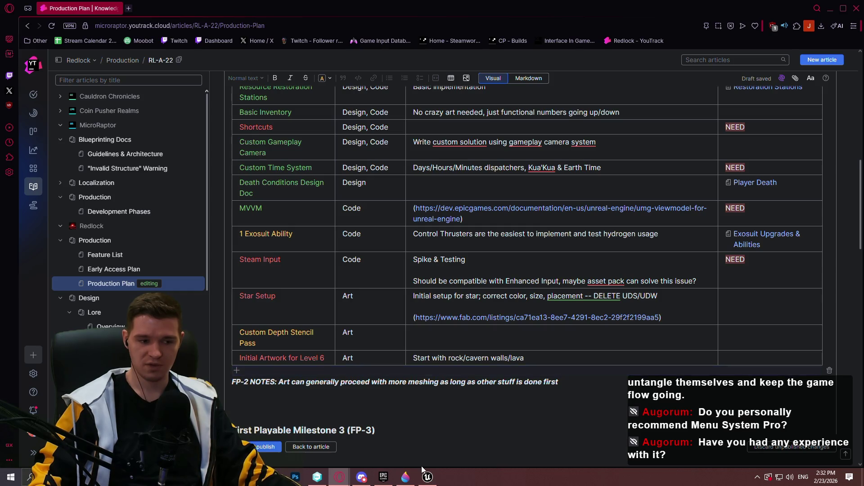
{"action": "mouse_move", "coordinate": [430, 479]}
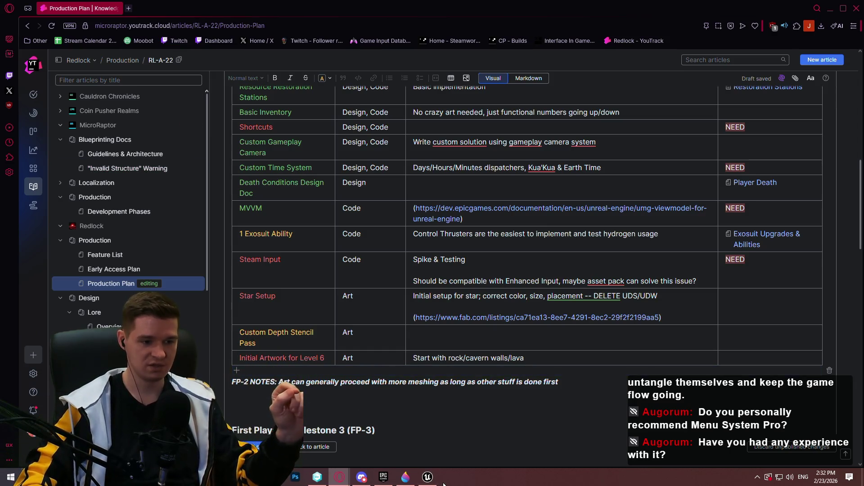
{"action": "key", "text": "alt+Tab"}
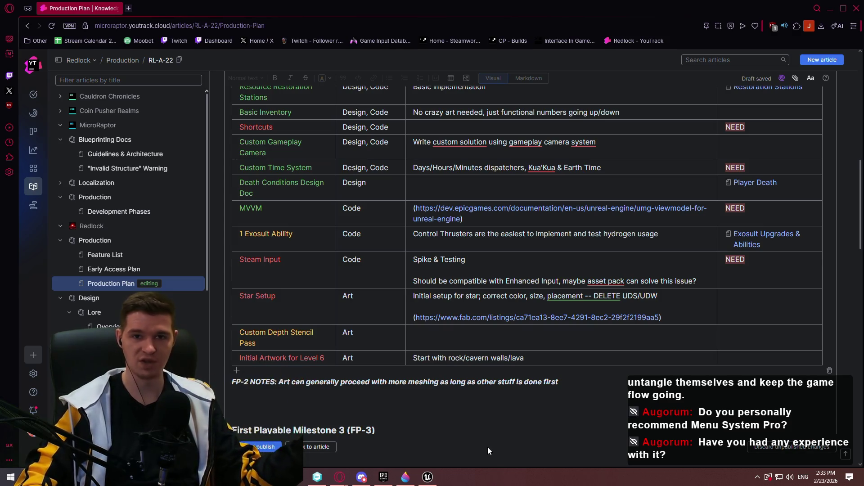
{"action": "left_click", "coordinate": [475, 415]}
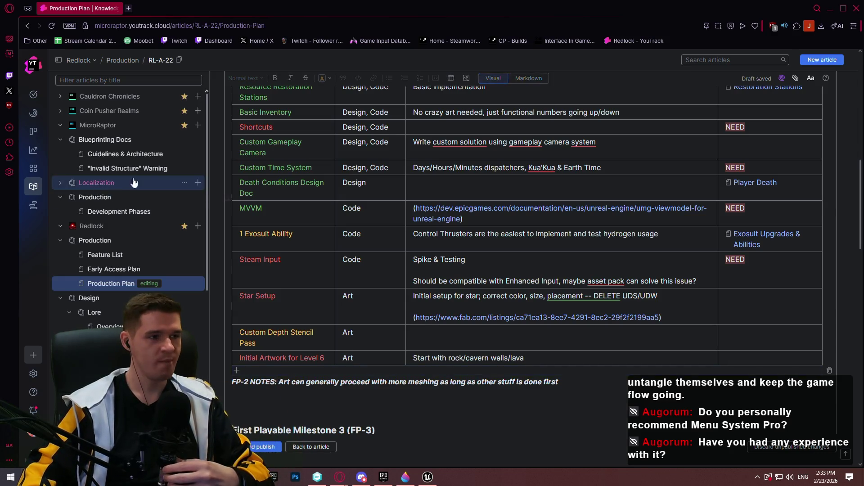
{"action": "right_click", "coordinate": [341, 483]}
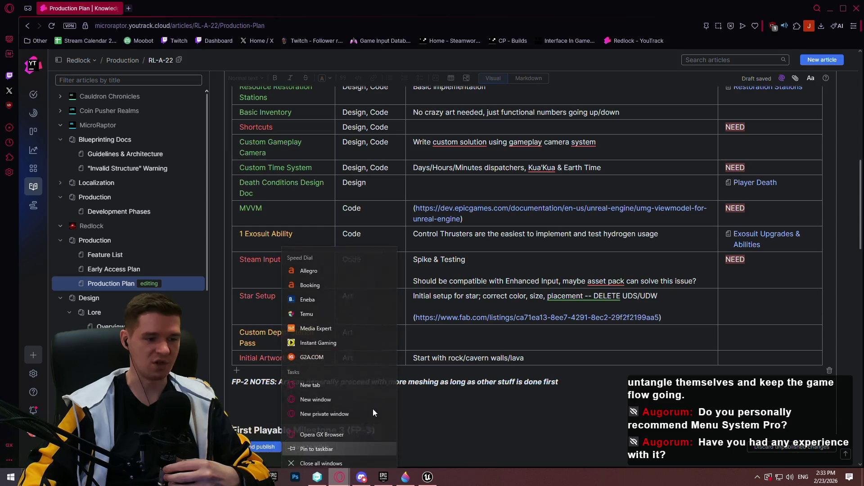
{"action": "left_click", "coordinate": [338, 407]}
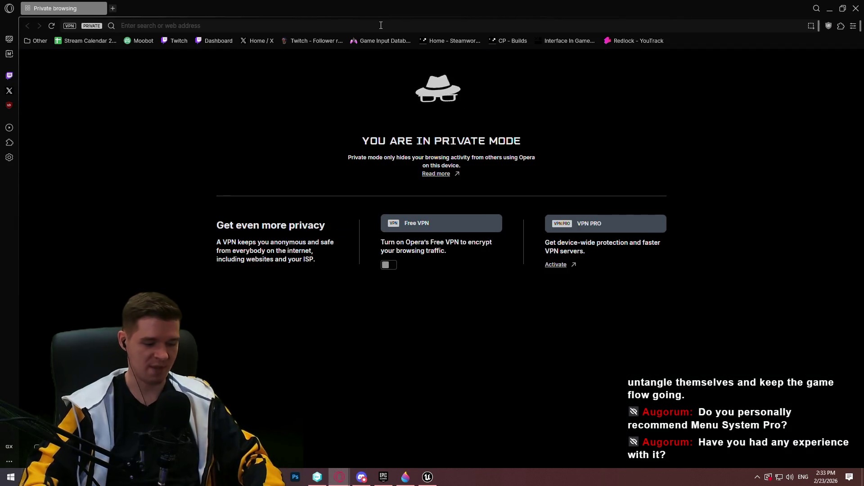
- Search Google for 'fab menu system pro', reject cookies, and scroll to the Fab listing
{"action": "type", "text": "fab menu system pr"}
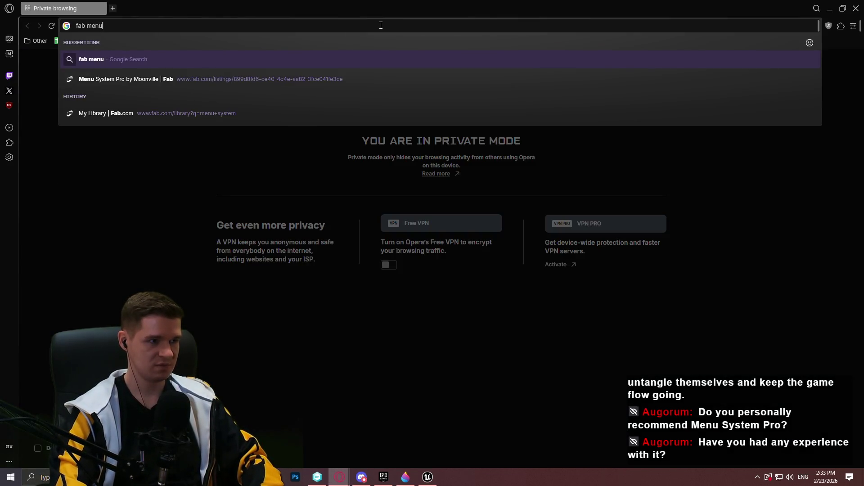
{"action": "type", "text": "o"}
{"action": "key", "text": "Return"}
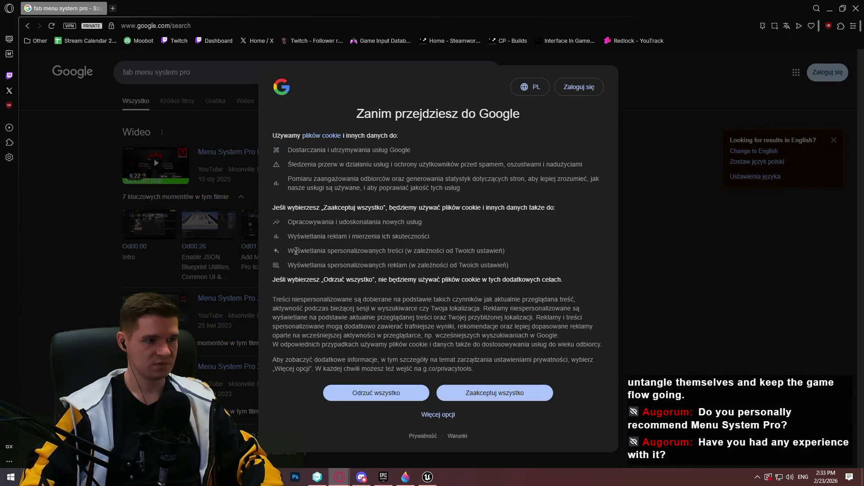
{"action": "left_click", "coordinate": [376, 397]}
{"action": "scroll", "coordinate": [383, 355], "scroll_direction": "down", "scroll_amount": 5}
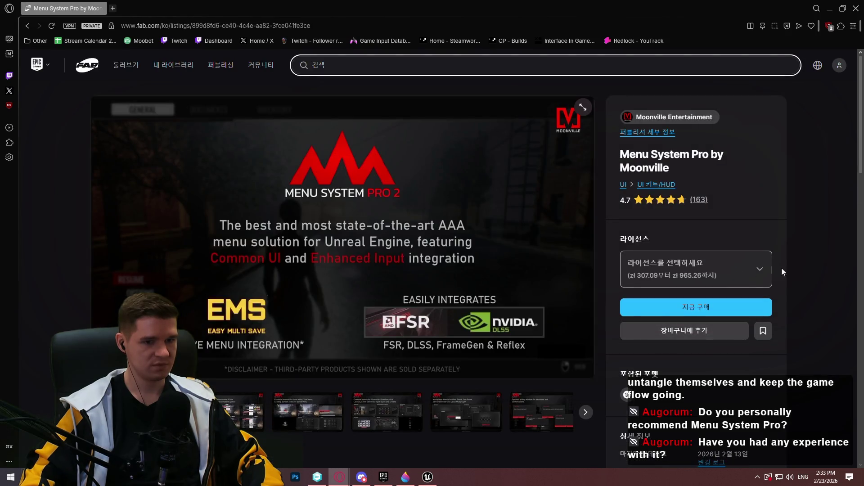
{"action": "left_click", "coordinate": [766, 274]}
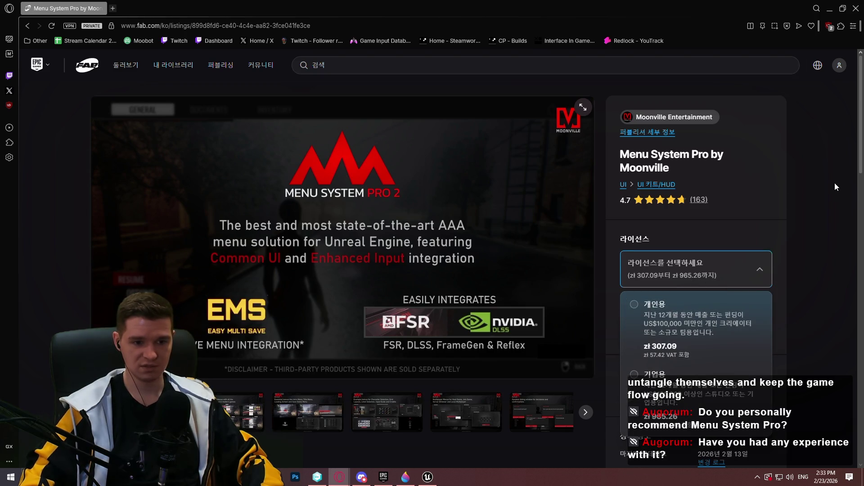
{"action": "left_click", "coordinate": [780, 155]}
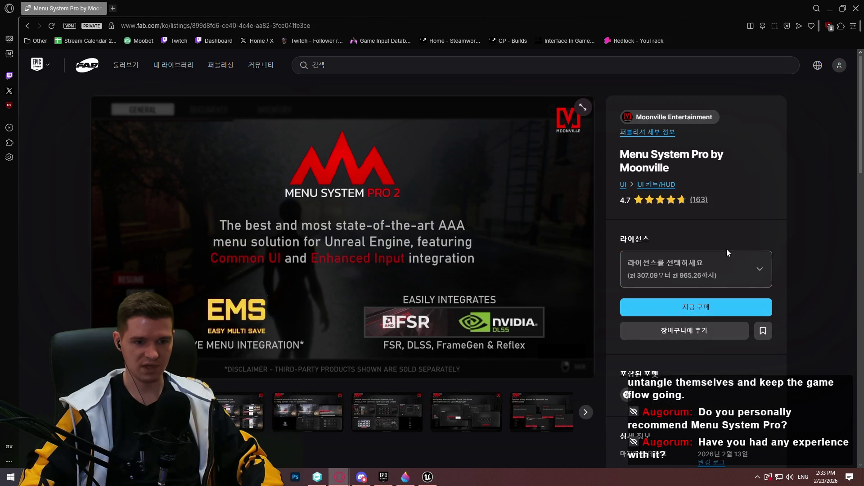
{"action": "left_click", "coordinate": [744, 269]}
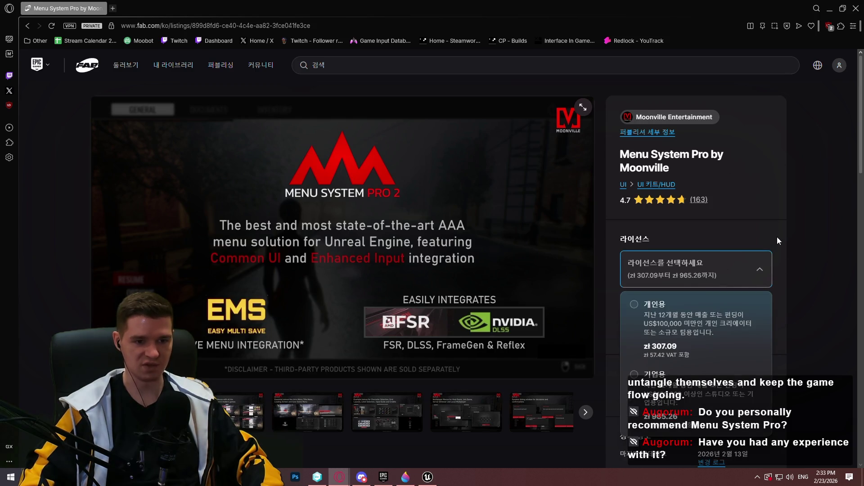
{"action": "scroll", "coordinate": [777, 237], "scroll_direction": "down", "scroll_amount": 1}
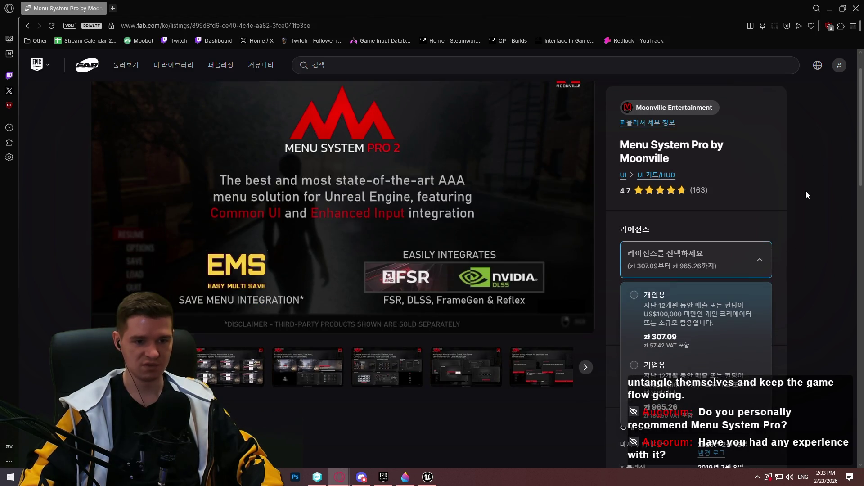
{"action": "left_click", "coordinate": [814, 256]}
{"action": "scroll", "coordinate": [521, 264], "scroll_direction": "down", "scroll_amount": 4}
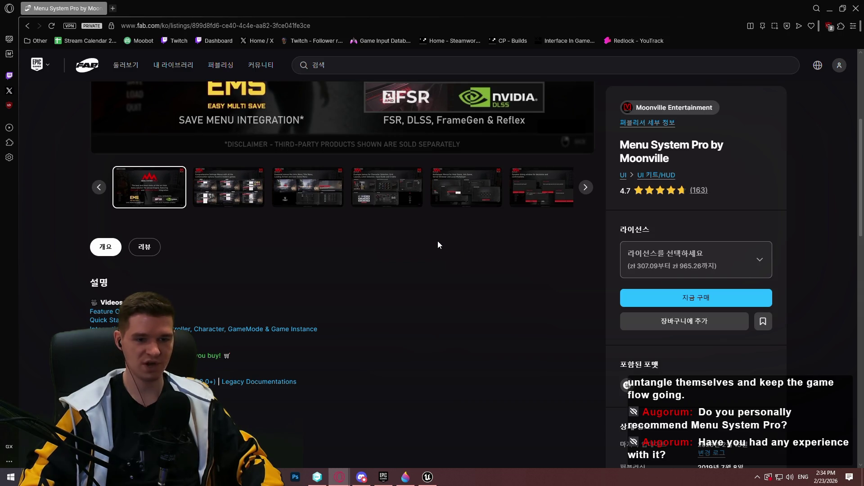
{"action": "scroll", "coordinate": [438, 241], "scroll_direction": "down", "scroll_amount": 12}
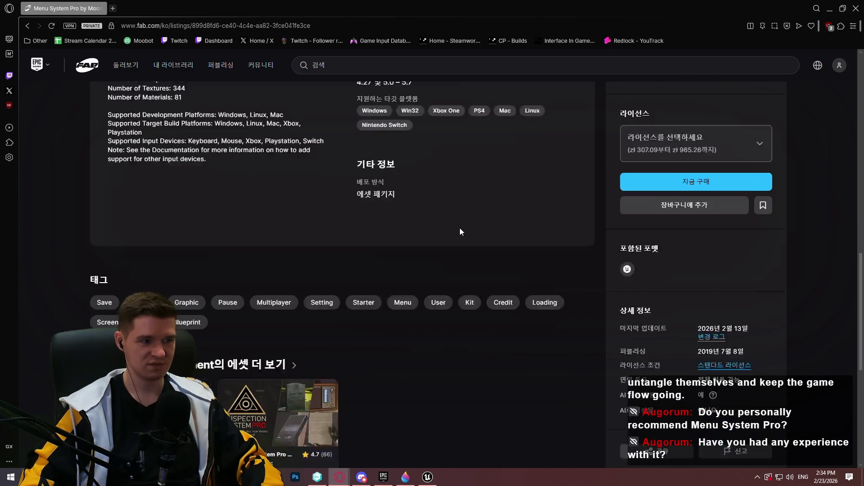
{"action": "scroll", "coordinate": [460, 228], "scroll_direction": "down", "scroll_amount": 7}
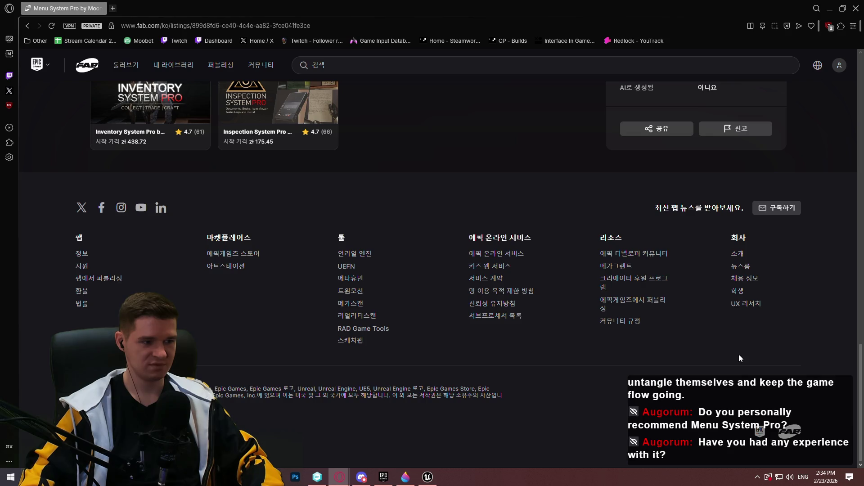
{"action": "scroll", "coordinate": [738, 358], "scroll_direction": "up", "scroll_amount": 9}
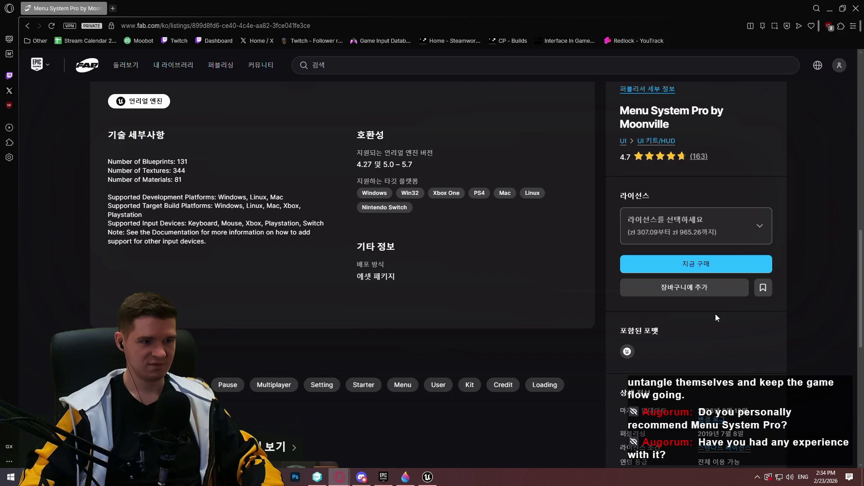
{"action": "scroll", "coordinate": [738, 189], "scroll_direction": "up", "scroll_amount": 2}
{"action": "scroll", "coordinate": [737, 184], "scroll_direction": "up", "scroll_amount": 5}
{"action": "key", "text": "alt+Tab"}
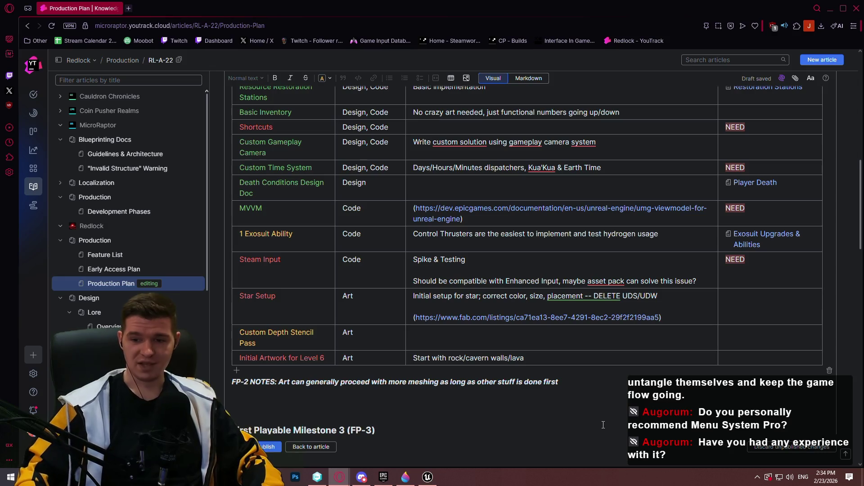
- Scroll to the FP-2 table and place the caret on the blank line below the FP-2 notes
{"action": "scroll", "coordinate": [552, 201], "scroll_direction": "down", "scroll_amount": 2}
{"action": "scroll", "coordinate": [514, 224], "scroll_direction": "up", "scroll_amount": 7}
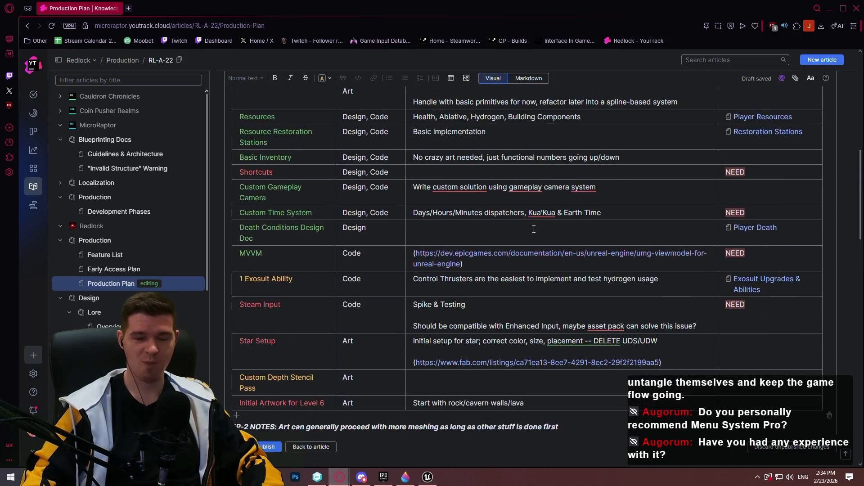
{"action": "scroll", "coordinate": [515, 225], "scroll_direction": "down", "scroll_amount": 5}
{"action": "scroll", "coordinate": [480, 243], "scroll_direction": "up", "scroll_amount": 2}
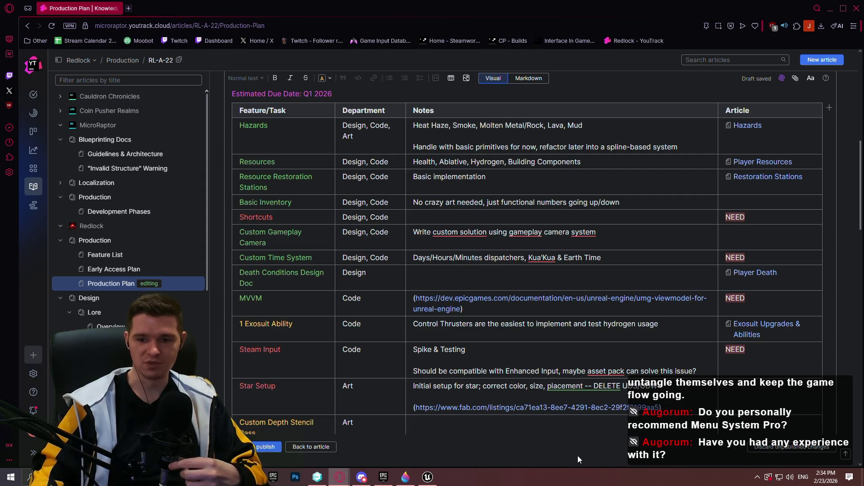
{"action": "scroll", "coordinate": [520, 346], "scroll_direction": "down", "scroll_amount": 3}
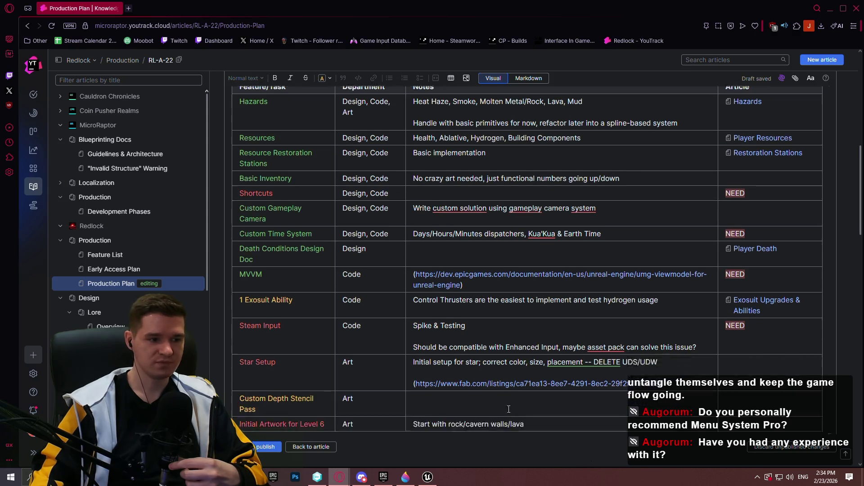
{"action": "left_click", "coordinate": [520, 351]}
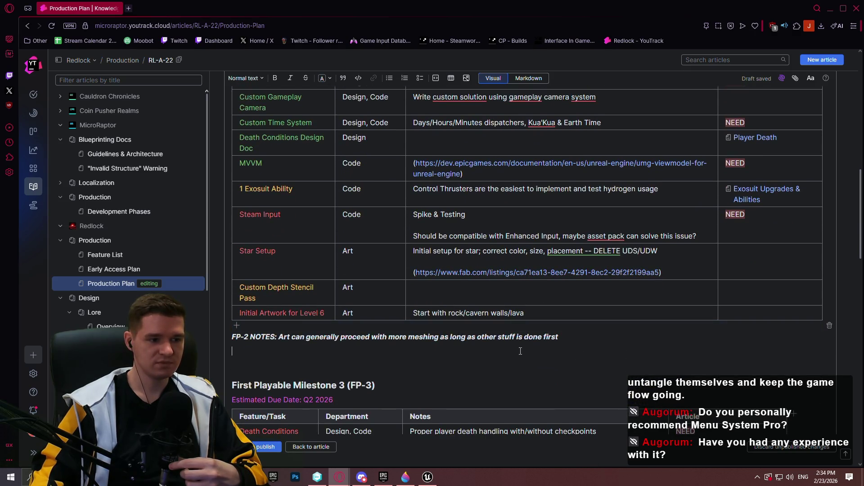
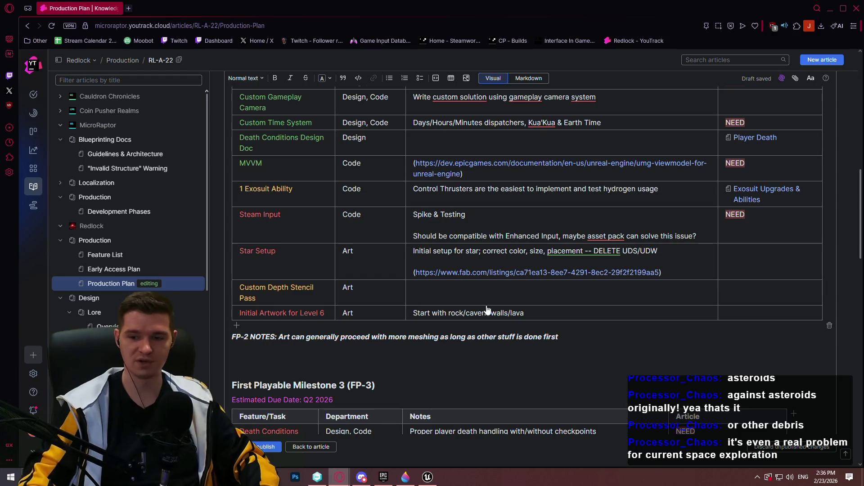
- Add 'EDIT: Added dash into the game, currently unused, but fully functional' under 1 Exosuit Ability
{"action": "scroll", "coordinate": [386, 334], "scroll_direction": "up", "scroll_amount": 3}
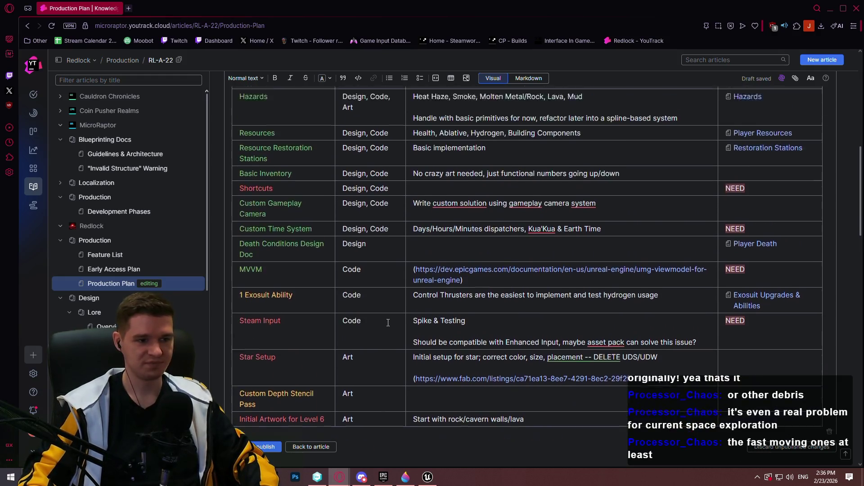
{"action": "scroll", "coordinate": [424, 328], "scroll_direction": "down", "scroll_amount": 3}
{"action": "scroll", "coordinate": [633, 265], "scroll_direction": "up", "scroll_amount": 2}
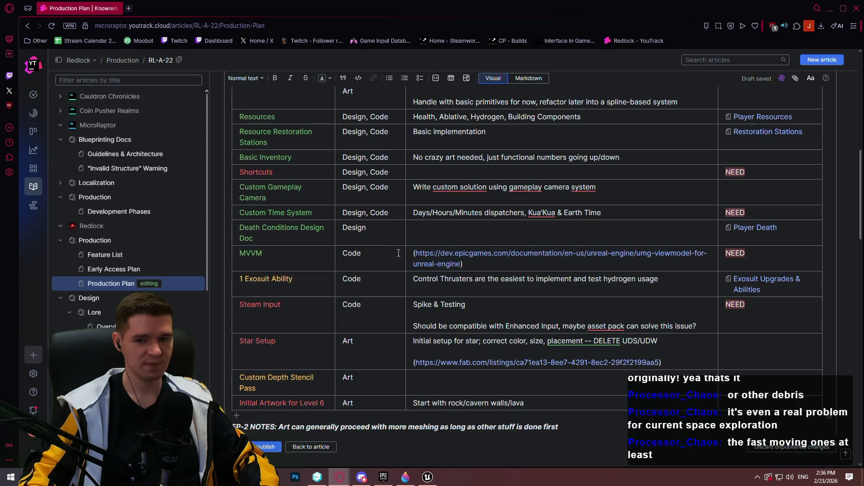
{"action": "scroll", "coordinate": [332, 201], "scroll_direction": "down", "scroll_amount": 2}
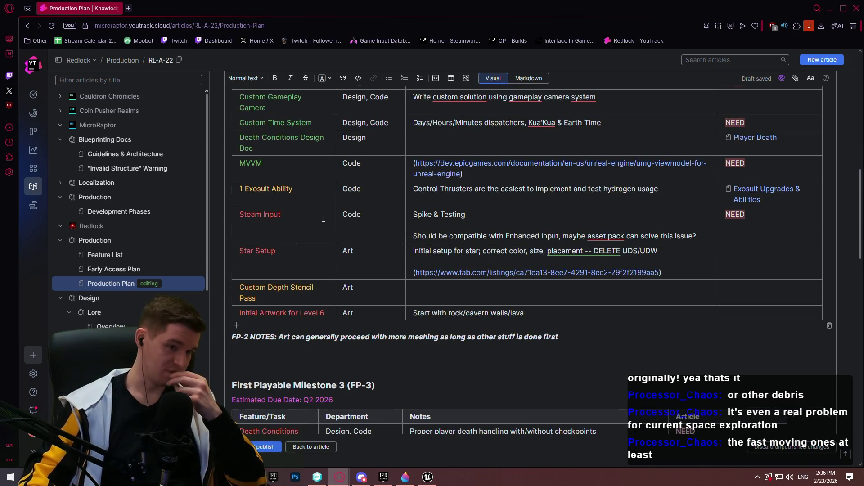
{"action": "left_click", "coordinate": [669, 192]}
{"action": "key", "text": "Return"}
{"action": "key", "text": "Return"}
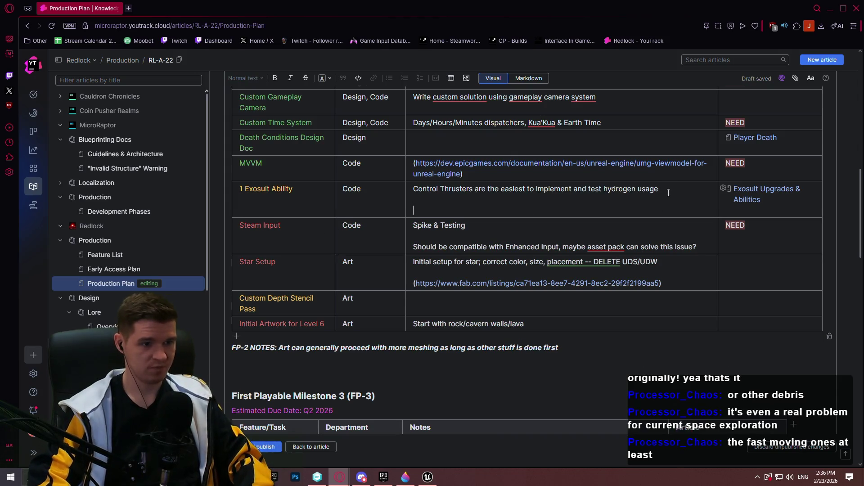
{"action": "type", "text": "ADDED"}
{"action": "key", "text": "BackSpace"}
{"action": "key", "text": "BackSpace"}
{"action": "key", "text": "BackSpace"}
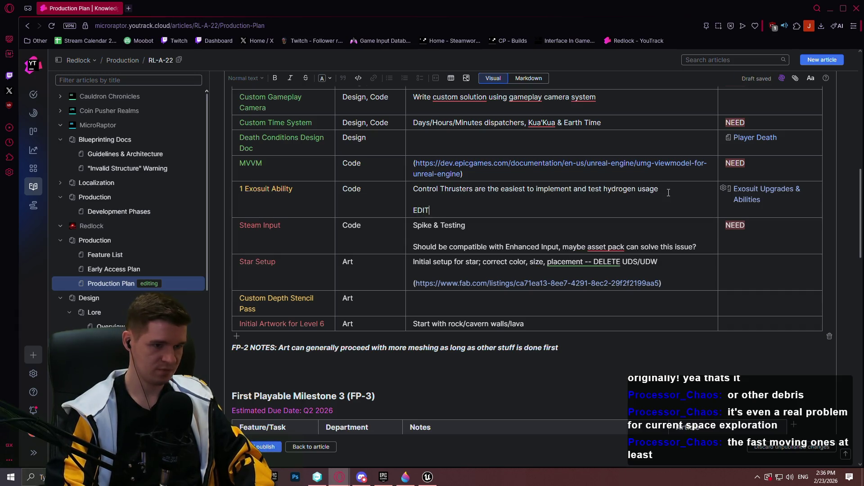
{"action": "type", "text": "dash into the gam"}
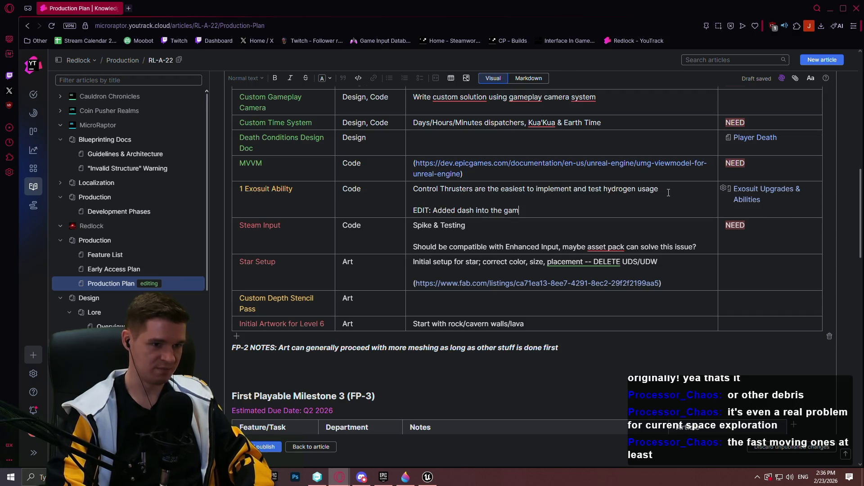
{"action": "type", "text": "e, currently unused"}
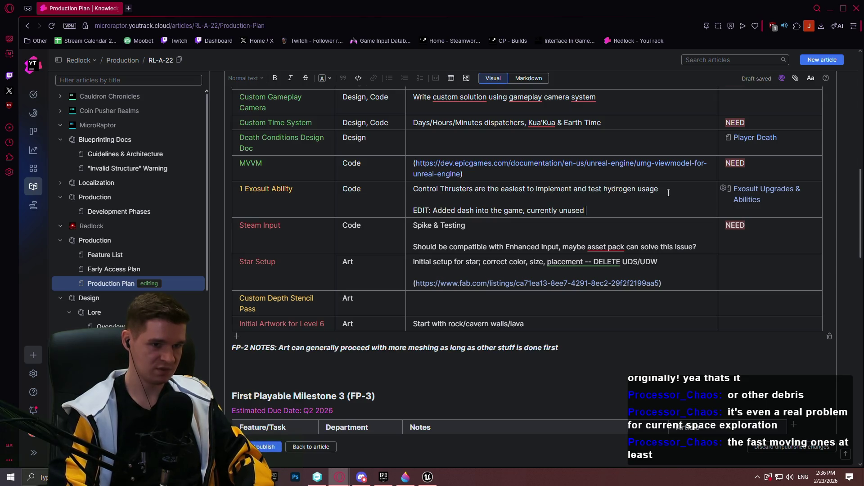
{"action": "type", "text": ", but fully f"}
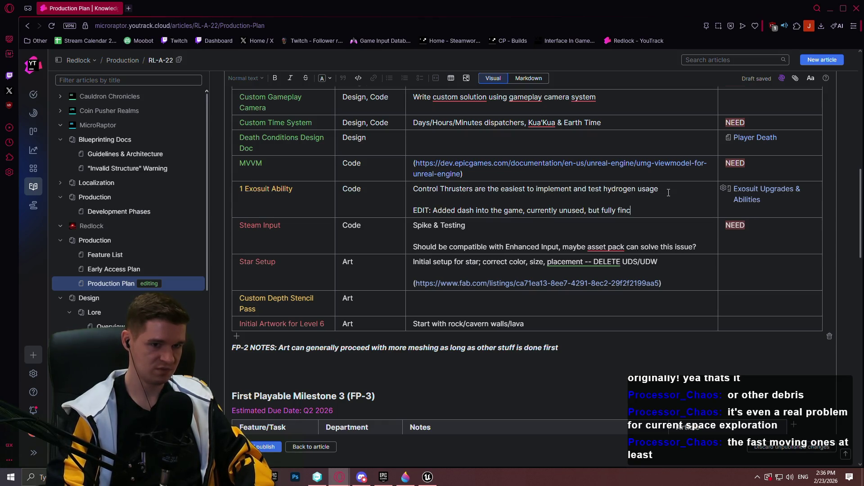
{"action": "type", "text": "unctional"}
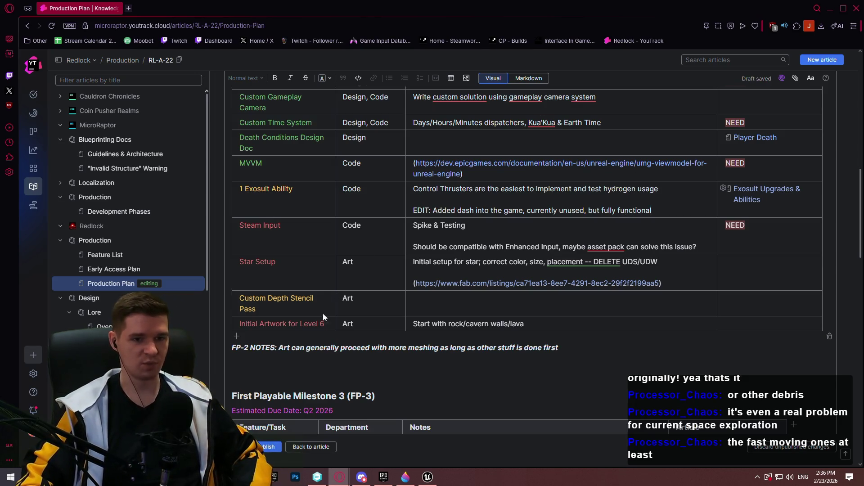
{"action": "scroll", "coordinate": [335, 337], "scroll_direction": "up", "scroll_amount": 1}
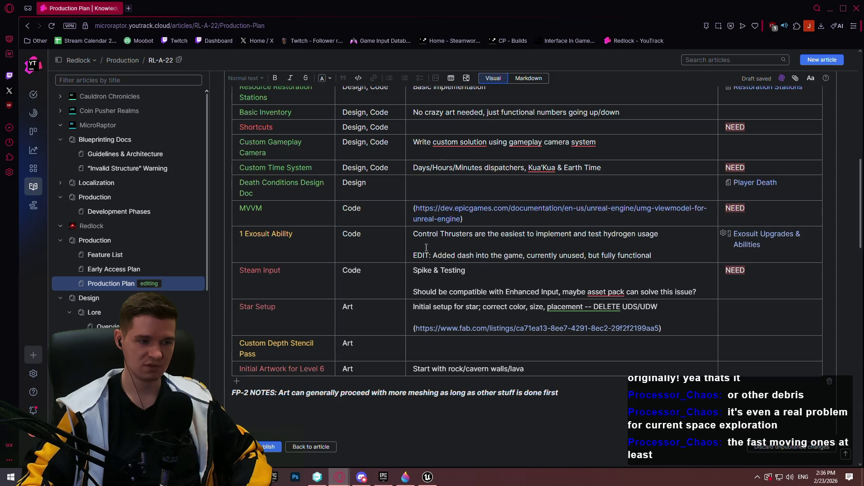
{"action": "scroll", "coordinate": [405, 381], "scroll_direction": "down", "scroll_amount": 1}
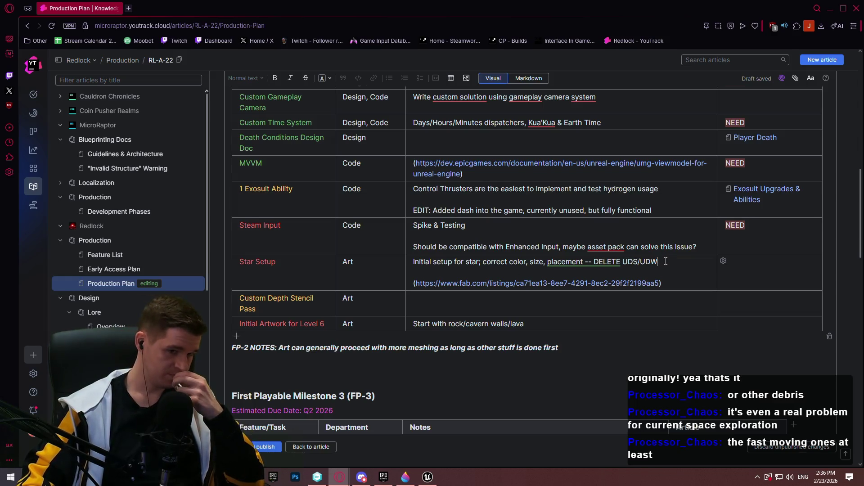
{"action": "left_click", "coordinate": [560, 283]}
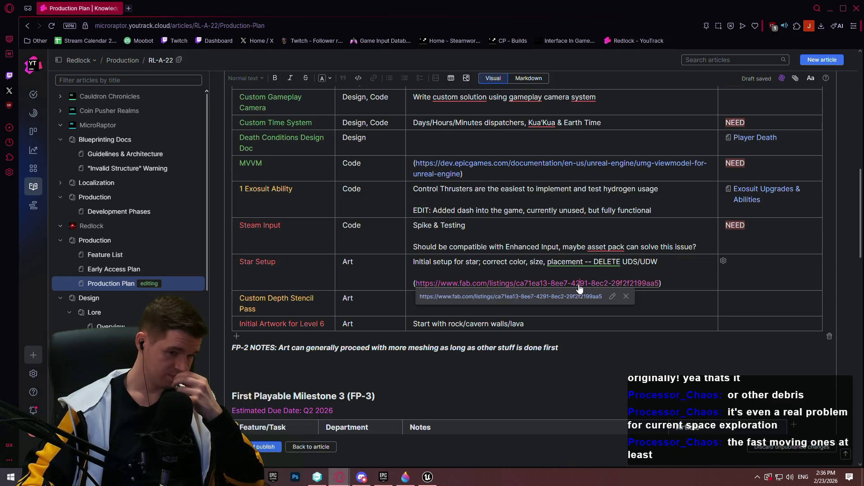
{"action": "left_click", "coordinate": [559, 297]}
{"action": "left_click", "coordinate": [153, 9]}
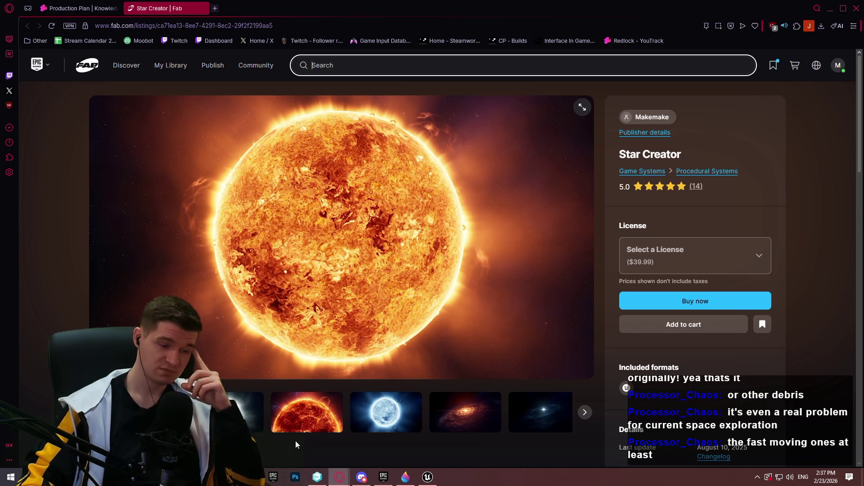
{"action": "left_click", "coordinate": [283, 412]}
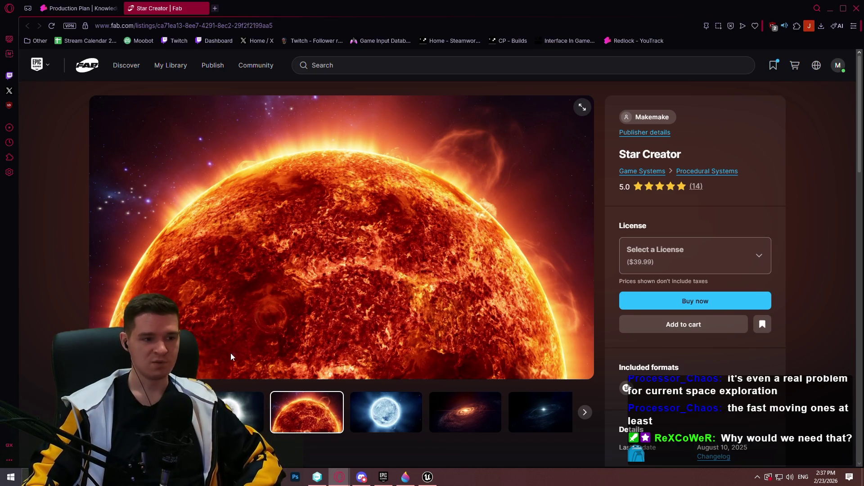
{"action": "left_click", "coordinate": [204, 8]}
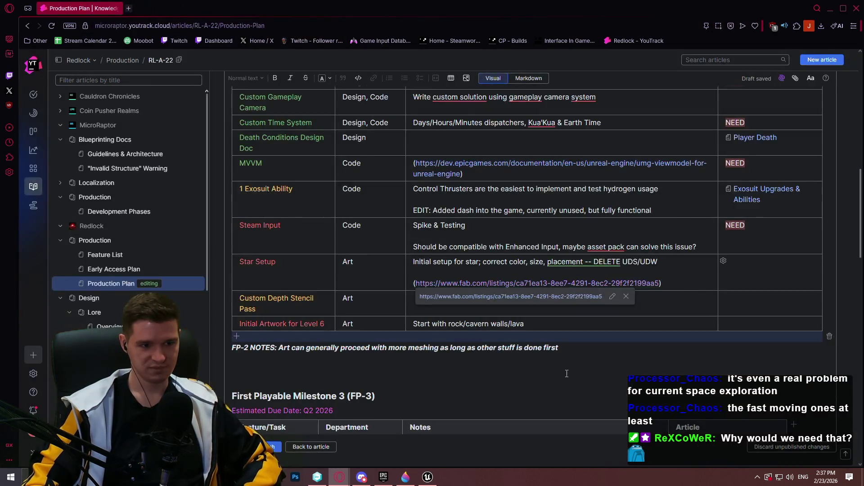
- Open the Star Setup row's fab.com link to show the Star Creator listing in a new tab
{"action": "left_click", "coordinate": [593, 325]}
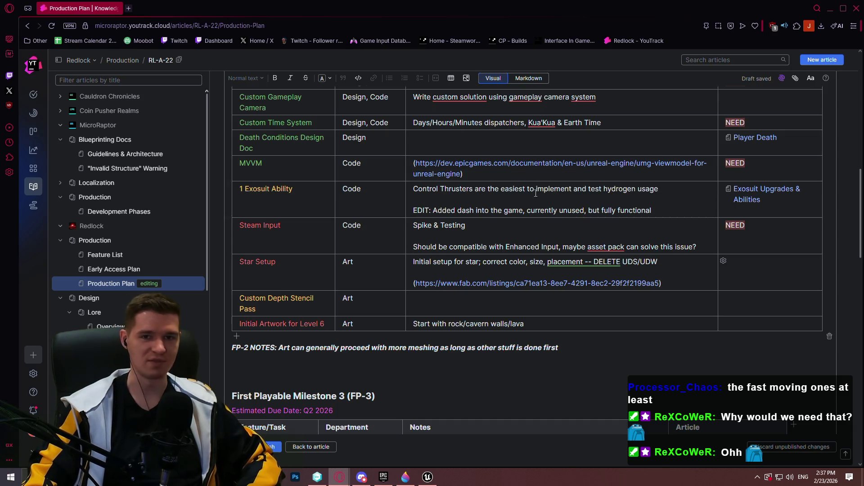
{"action": "left_click", "coordinate": [465, 285]}
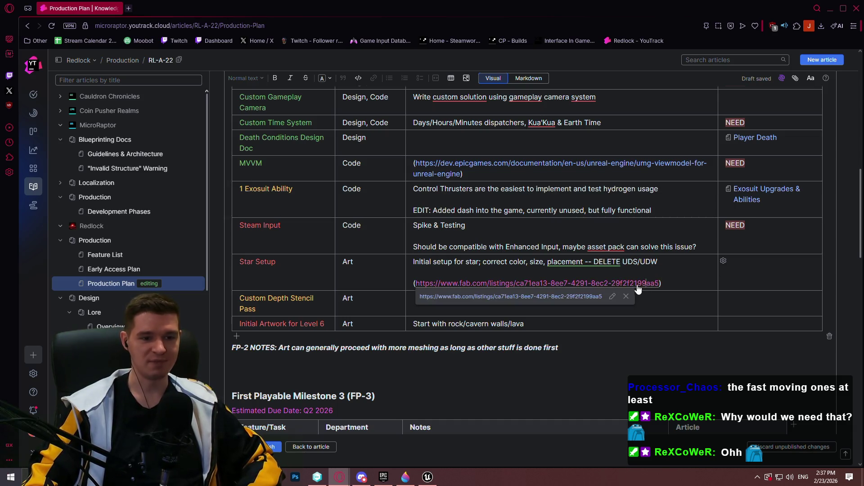
{"action": "left_click", "coordinate": [476, 300]}
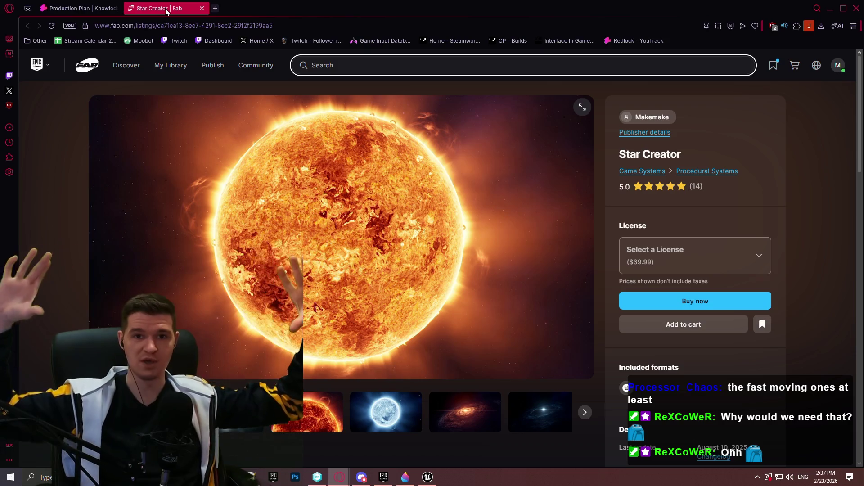
- Bring up Unreal Editor's Redlock level, enlarge the viewport and tilt the camera toward the sun
{"action": "left_click", "coordinate": [427, 476]}
{"action": "left_click_drag", "start_coordinate": [433, 141], "coordinate": [433, 314]}
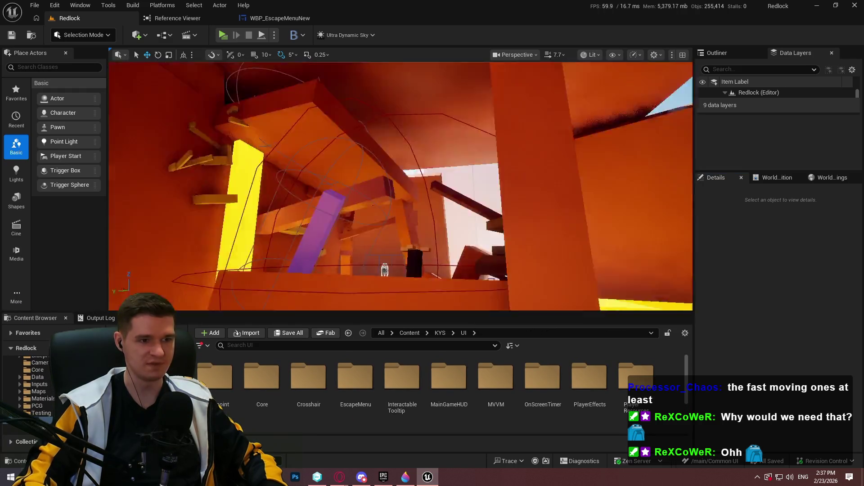
{"action": "mouse_move", "coordinate": [401, 225]}
{"action": "left_mouse_down"}
{"action": "mouse_move", "coordinate": [400, 162]}
{"action": "mouse_move", "coordinate": [401, 221]}
{"action": "left_mouse_up"}
{"action": "scroll", "coordinate": [401, 187], "scroll_direction": "up", "scroll_amount": 3}
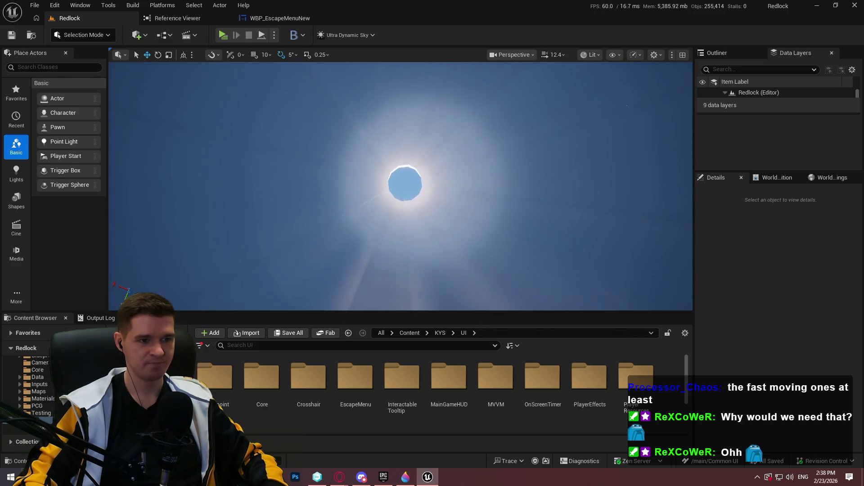
- Fly the camera around the sun disk, then minimize Unreal Editor to reveal the Star Creator listing
{"action": "scroll", "coordinate": [401, 186], "scroll_direction": "up", "scroll_amount": 3}
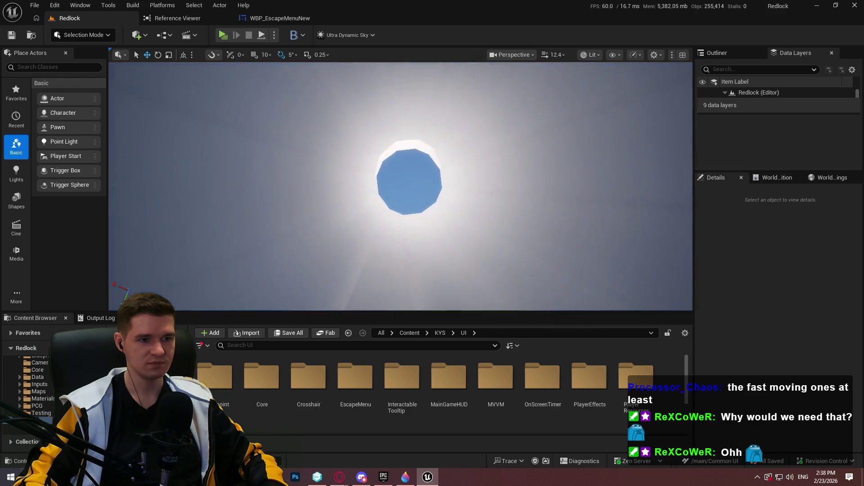
{"action": "scroll", "coordinate": [401, 187], "scroll_direction": "down", "scroll_amount": 3}
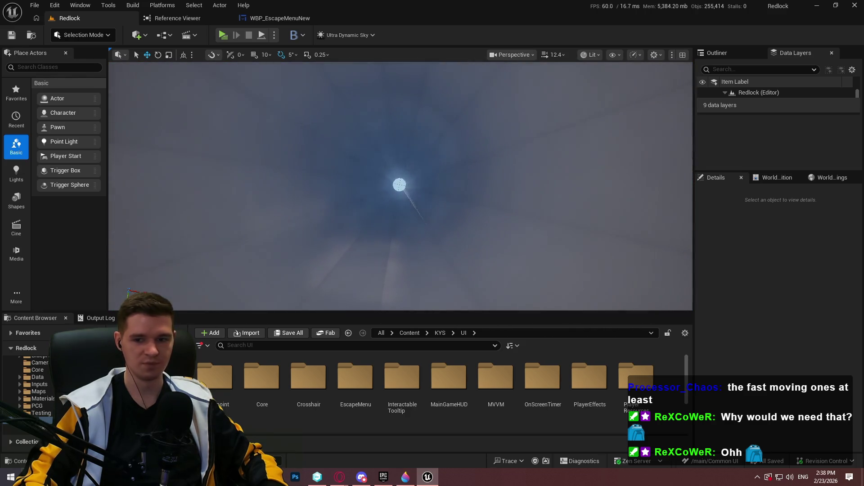
{"action": "scroll", "coordinate": [415, 185], "scroll_direction": "up", "scroll_amount": 3}
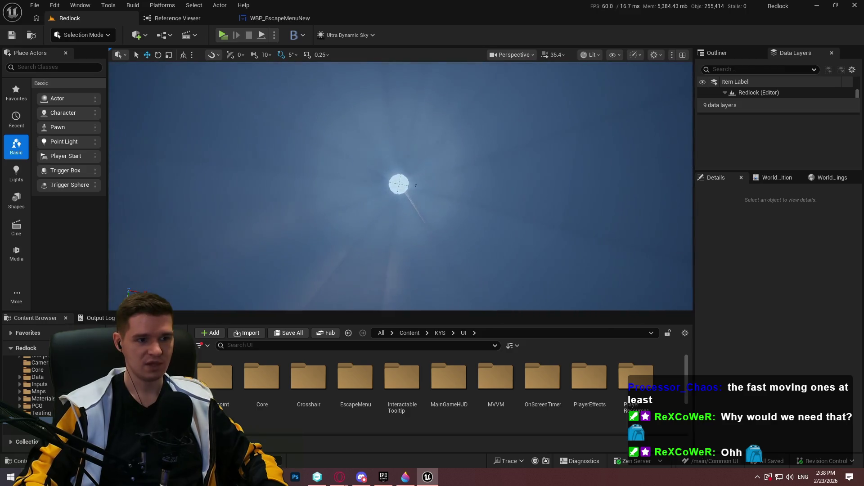
{"action": "scroll", "coordinate": [464, 180], "scroll_direction": "up", "scroll_amount": 5}
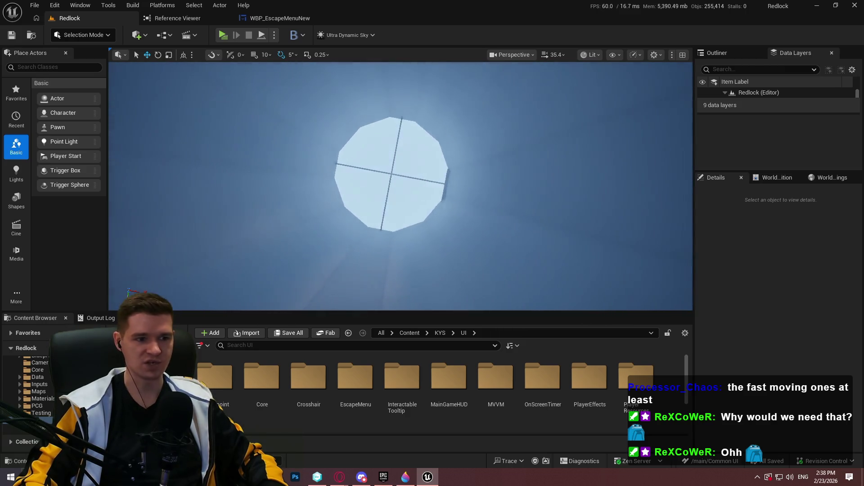
{"action": "mouse_move", "coordinate": [467, 269]}
{"action": "left_mouse_down"}
{"action": "mouse_move", "coordinate": [387, 216]}
{"action": "mouse_move", "coordinate": [370, 237]}
{"action": "left_mouse_up"}
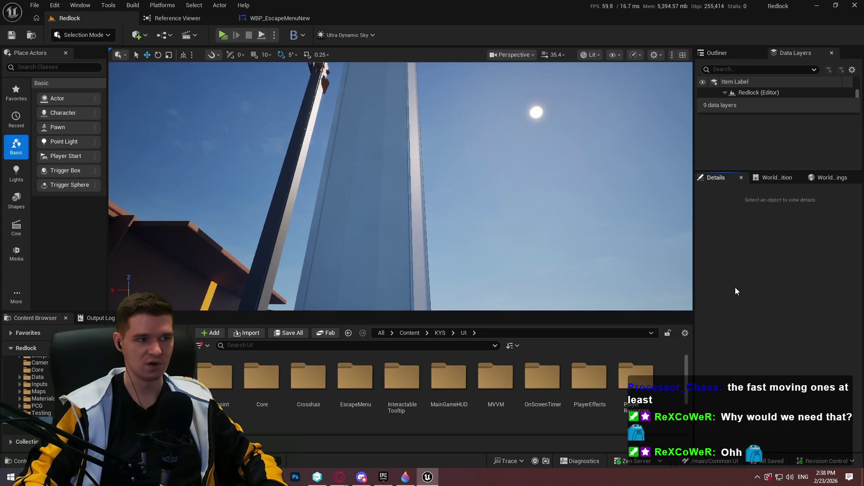
{"action": "left_click", "coordinate": [820, 5]}
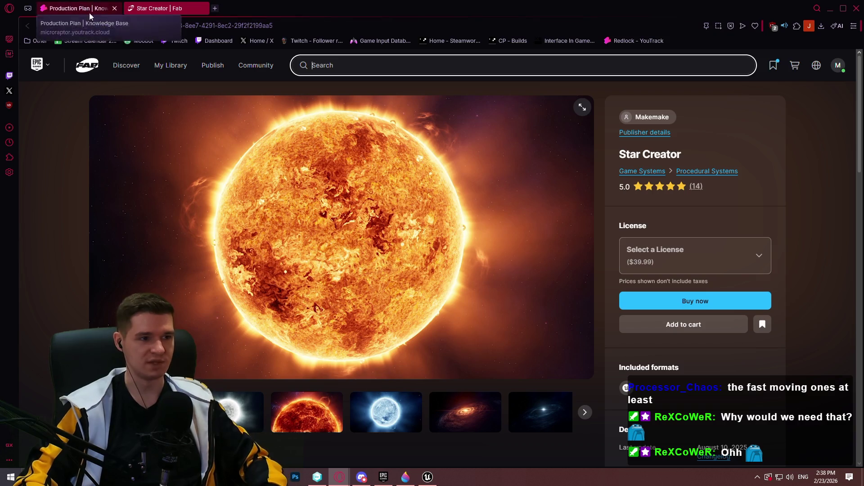
- Return to the Production Plan tab and scroll to the FP-2 table's Initial Artwork for Level 6 row
{"action": "left_click", "coordinate": [814, 195]}
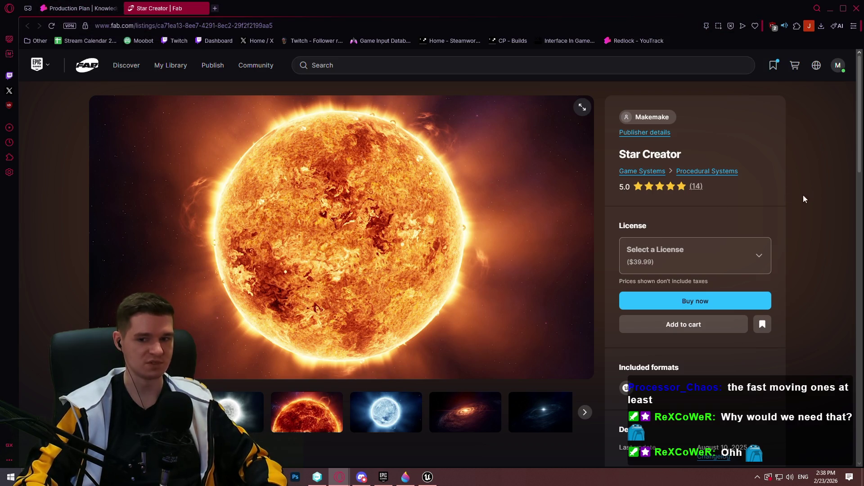
{"action": "key", "text": "ctrl+Tab"}
{"action": "left_click", "coordinate": [357, 306]}
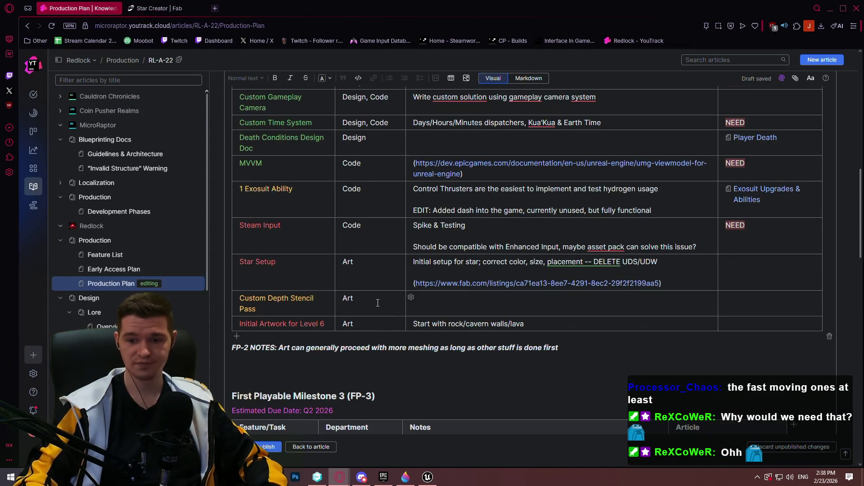
{"action": "scroll", "coordinate": [377, 297], "scroll_direction": "down", "scroll_amount": 2}
{"action": "scroll", "coordinate": [377, 270], "scroll_direction": "up", "scroll_amount": 2}
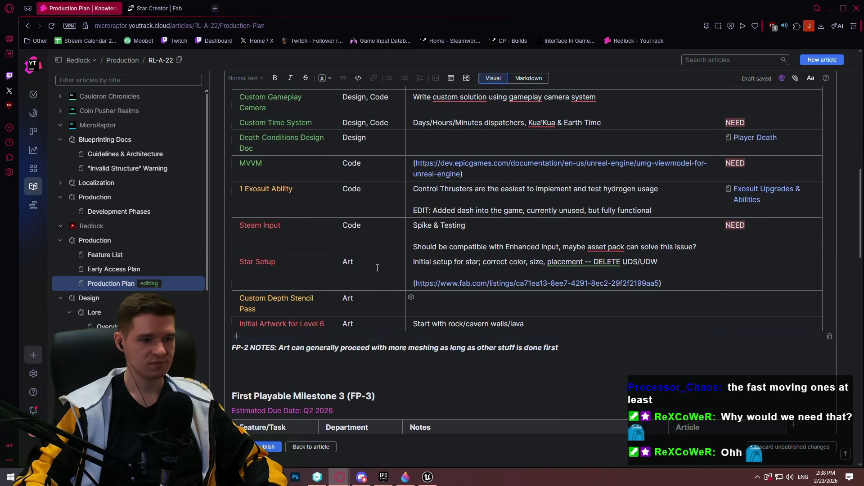
{"action": "scroll", "coordinate": [372, 287], "scroll_direction": "down", "scroll_amount": 4}
{"action": "scroll", "coordinate": [378, 274], "scroll_direction": "up", "scroll_amount": 6}
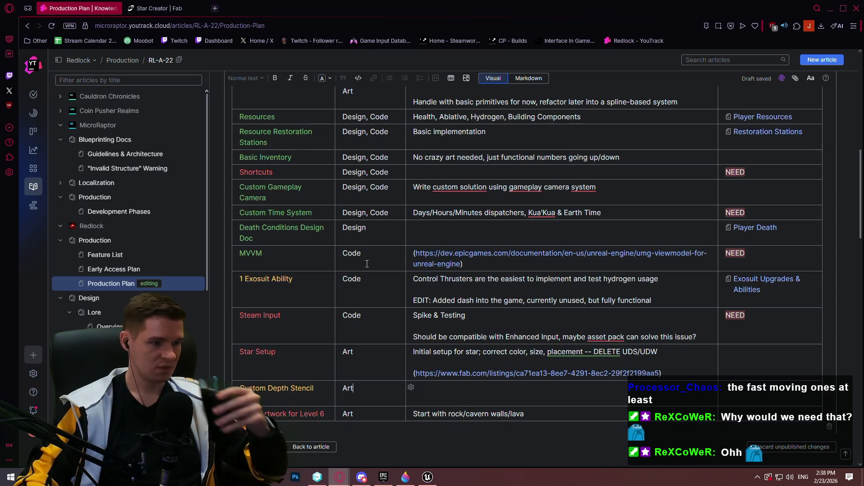
{"action": "scroll", "coordinate": [366, 298], "scroll_direction": "down", "scroll_amount": 3}
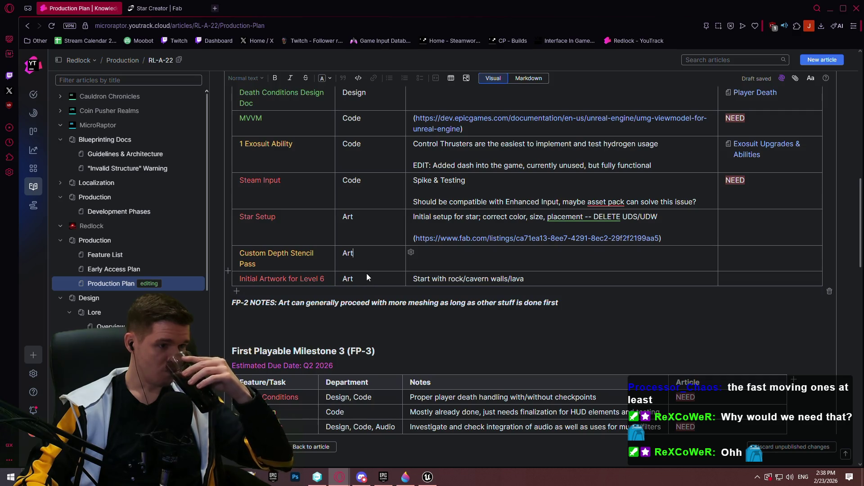
{"action": "scroll", "coordinate": [379, 266], "scroll_direction": "down", "scroll_amount": 5}
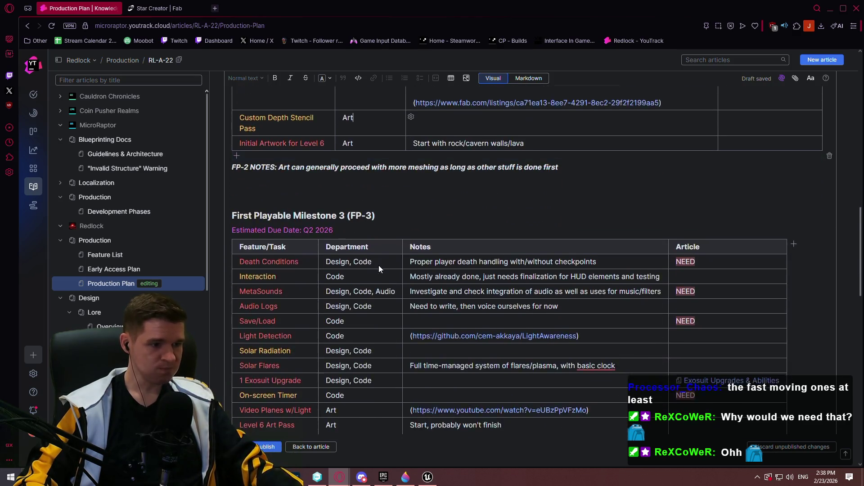
{"action": "scroll", "coordinate": [771, 256], "scroll_direction": "up", "scroll_amount": 2}
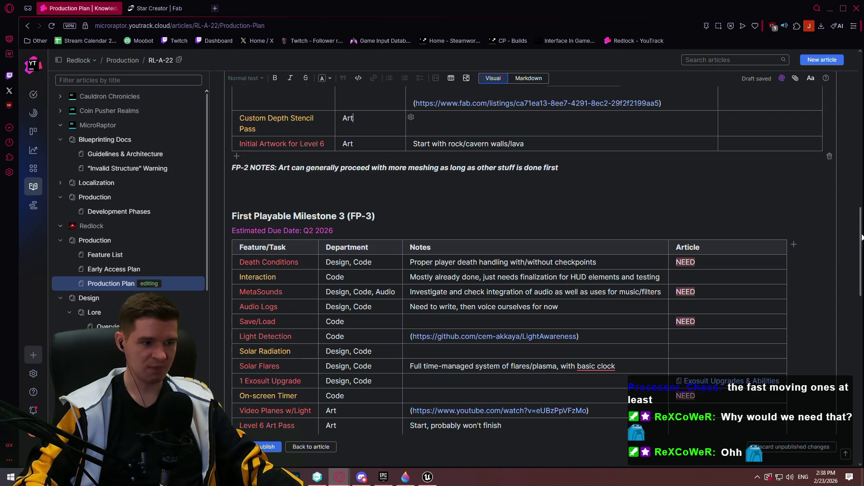
{"action": "left_click_drag", "start_coordinate": [861, 232], "coordinate": [856, 249]}
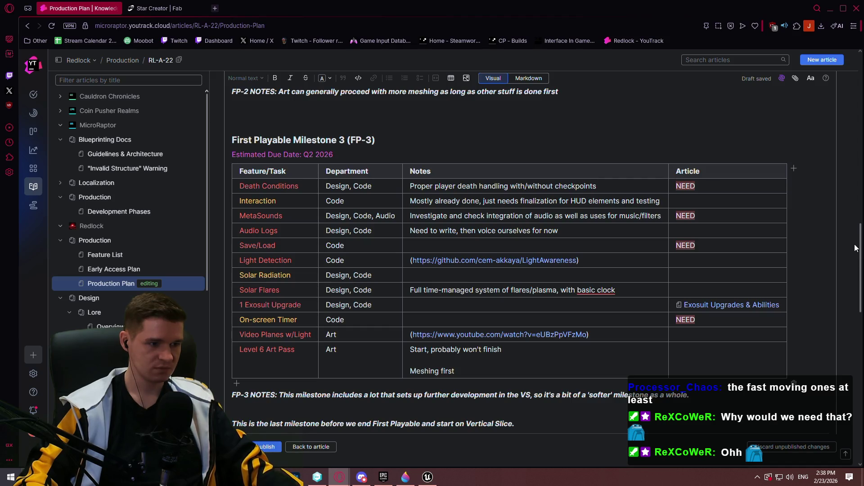
{"action": "mouse_move", "coordinate": [856, 247]}
{"action": "left_mouse_down"}
{"action": "mouse_move", "coordinate": [845, 129]}
{"action": "mouse_move", "coordinate": [830, 205]}
{"action": "mouse_move", "coordinate": [831, 172]}
{"action": "left_mouse_up"}
{"action": "type", "text": "Start with rock/cavern walls/lava"}
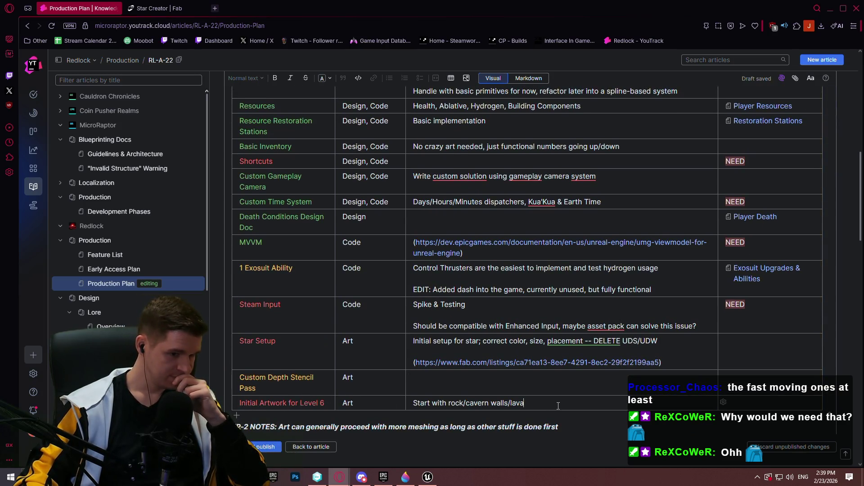
- Append ' - Fully mesh room 1 + nanite profiling observations' to the Level 6 row's notes
{"action": "type", "text": " - "}
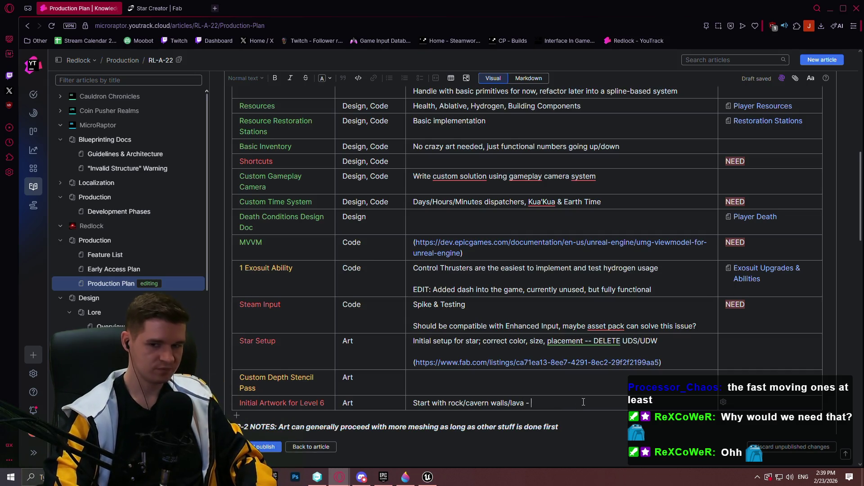
{"action": "type", "text": "Fully mus"}
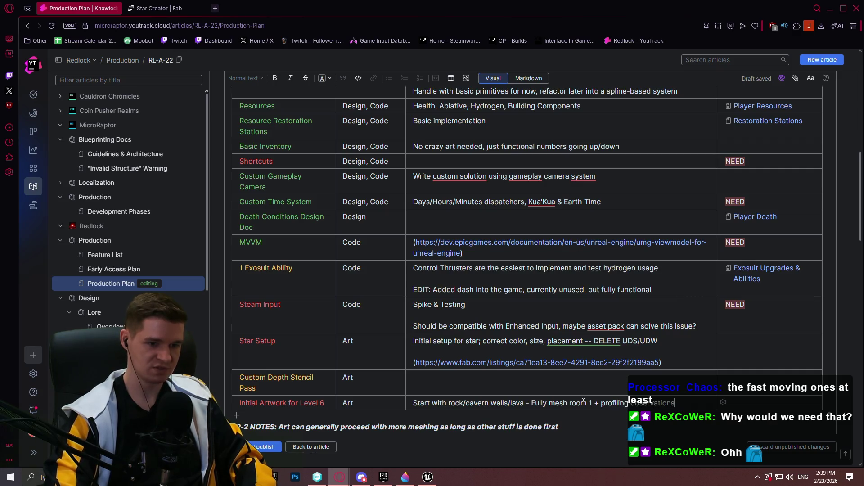
{"action": "scroll", "coordinate": [422, 248], "scroll_direction": "down", "scroll_amount": 2}
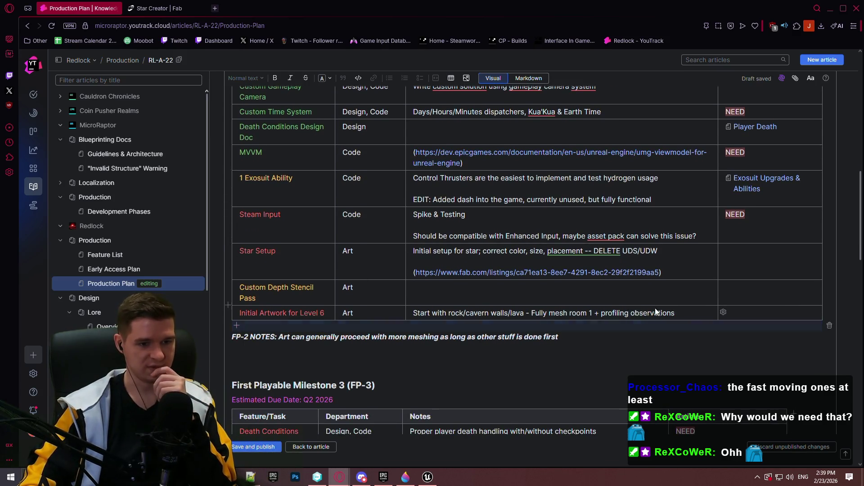
{"action": "left_click", "coordinate": [601, 312]}
{"action": "type", "text": "nanite"}
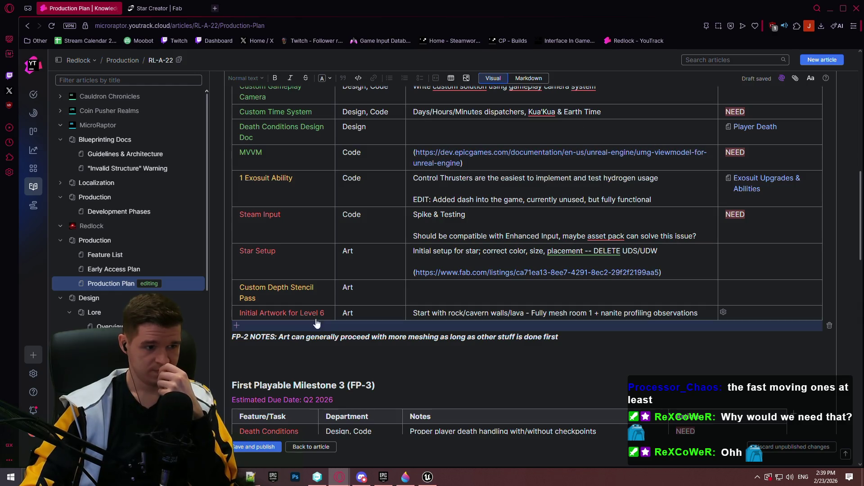
{"action": "scroll", "coordinate": [333, 292], "scroll_direction": "up", "scroll_amount": 2}
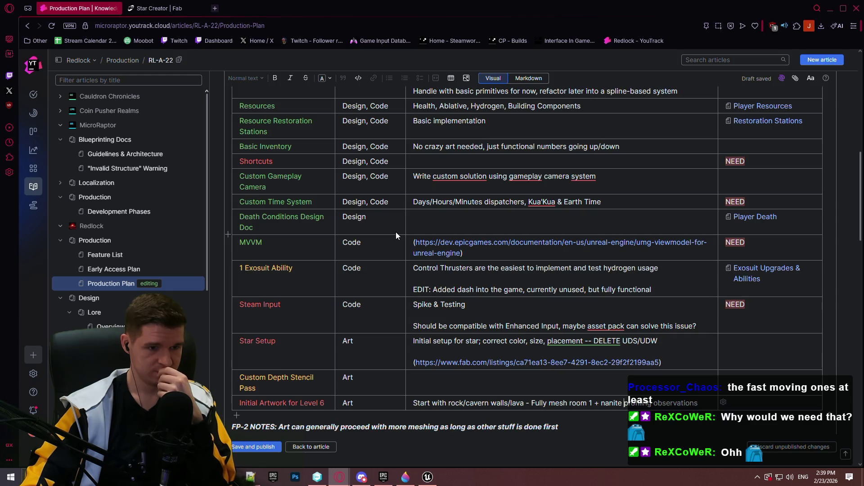
{"action": "scroll", "coordinate": [396, 232], "scroll_direction": "down", "scroll_amount": 2}
{"action": "scroll", "coordinate": [397, 234], "scroll_direction": "up", "scroll_amount": 3}
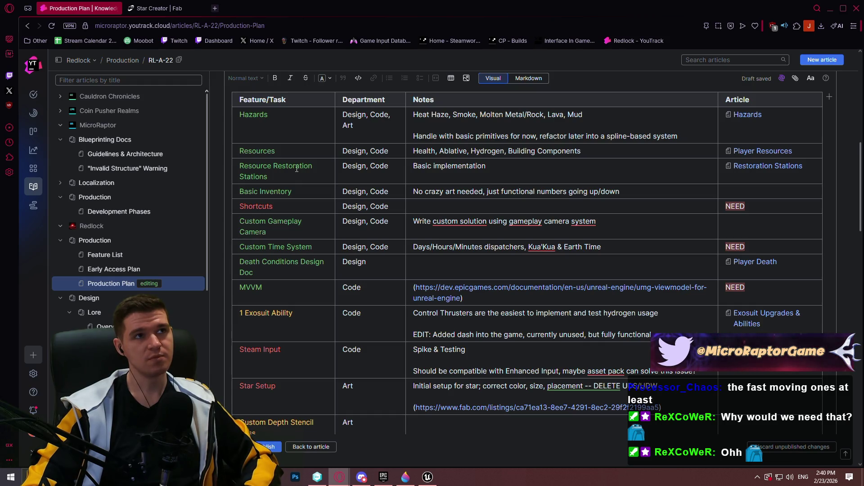
- Publish the Production Plan and open the Save/Load & Checkpoints article
{"action": "left_click", "coordinate": [268, 447]}
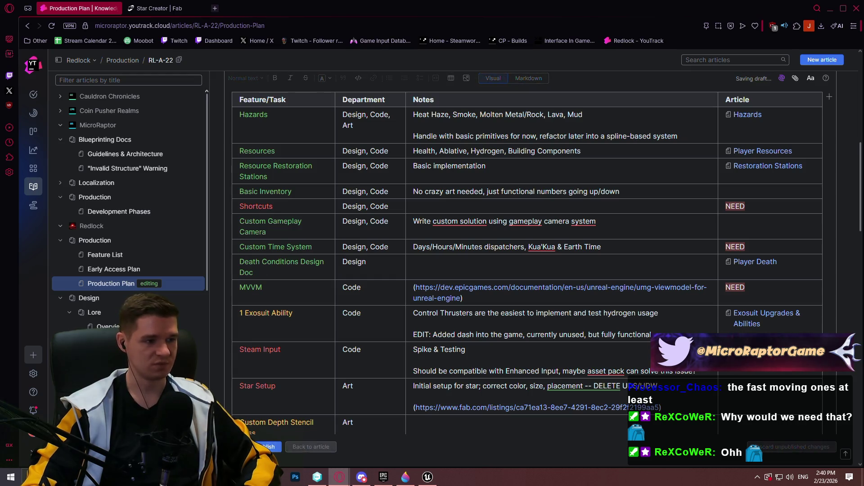
{"action": "scroll", "coordinate": [466, 270], "scroll_direction": "down", "scroll_amount": 5}
{"action": "scroll", "coordinate": [133, 219], "scroll_direction": "down", "scroll_amount": 5}
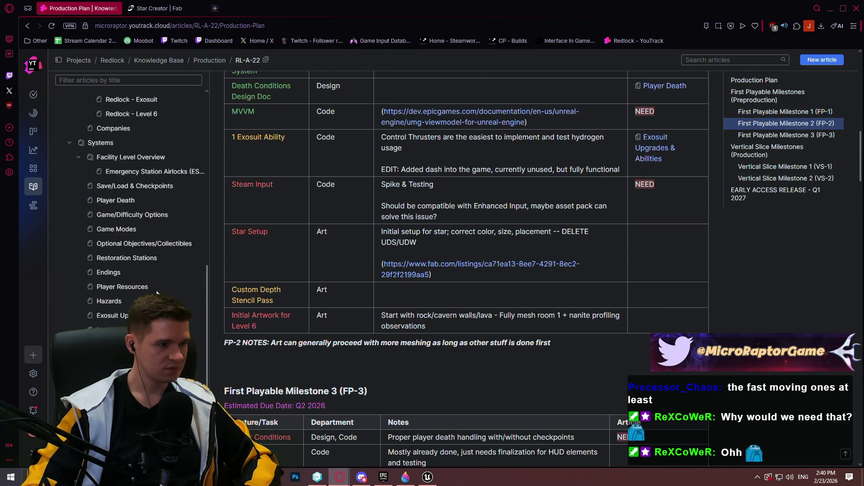
{"action": "left_click", "coordinate": [135, 186]}
- Add a 'Shortcut Status' bullet below Upgrades/Abilities in the reloaded-on-death list
{"action": "scroll", "coordinate": [361, 172], "scroll_direction": "down", "scroll_amount": 8}
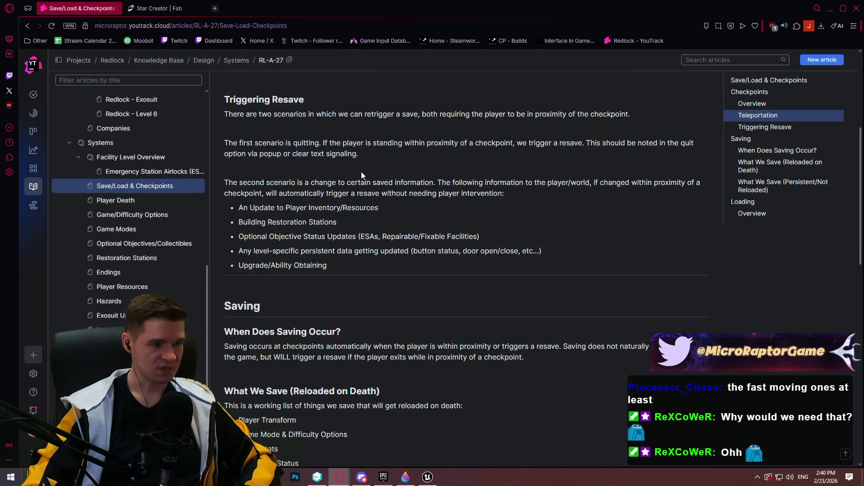
{"action": "scroll", "coordinate": [358, 174], "scroll_direction": "down", "scroll_amount": 3}
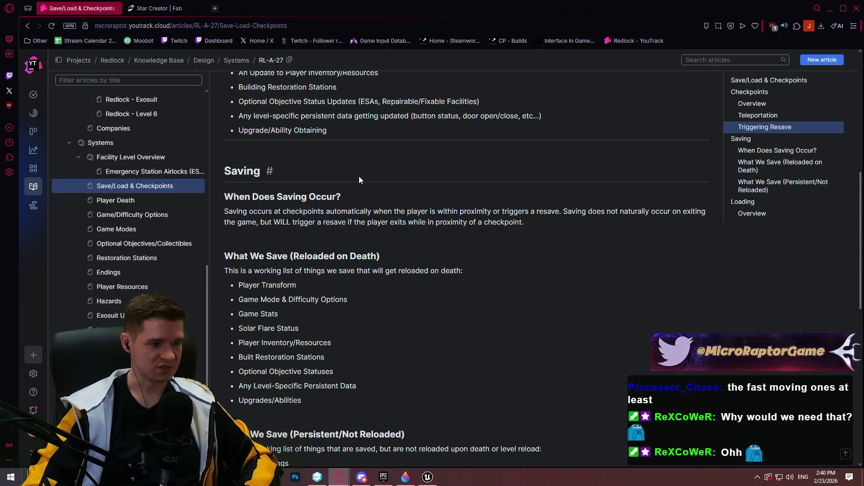
{"action": "scroll", "coordinate": [359, 177], "scroll_direction": "up", "scroll_amount": 4}
{"action": "scroll", "coordinate": [363, 170], "scroll_direction": "up", "scroll_amount": 6}
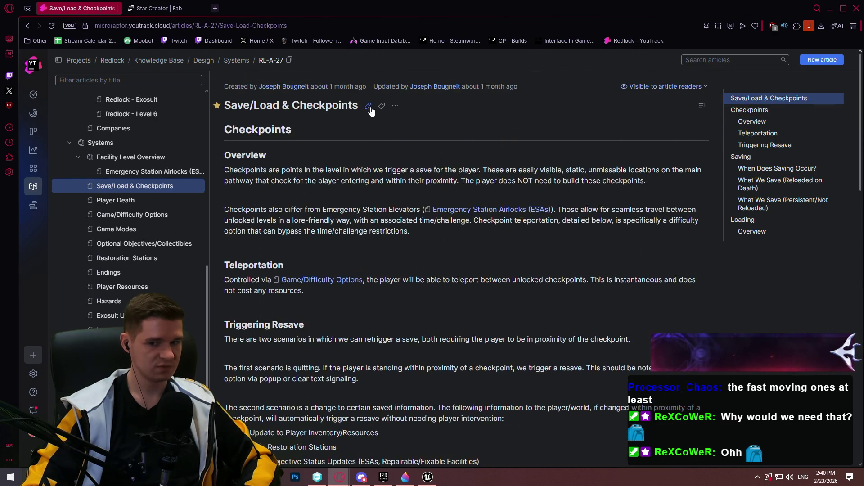
{"action": "left_click", "coordinate": [374, 108]}
{"action": "scroll", "coordinate": [374, 234], "scroll_direction": "down", "scroll_amount": 10}
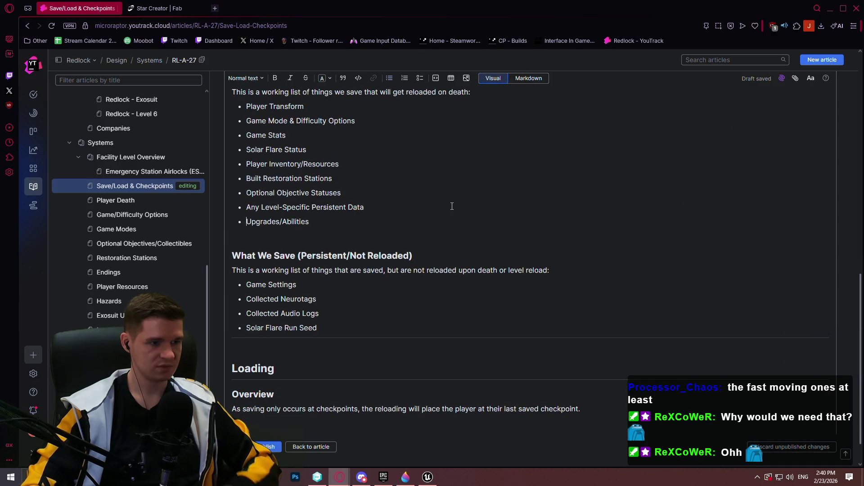
{"action": "key", "text": "Return"}
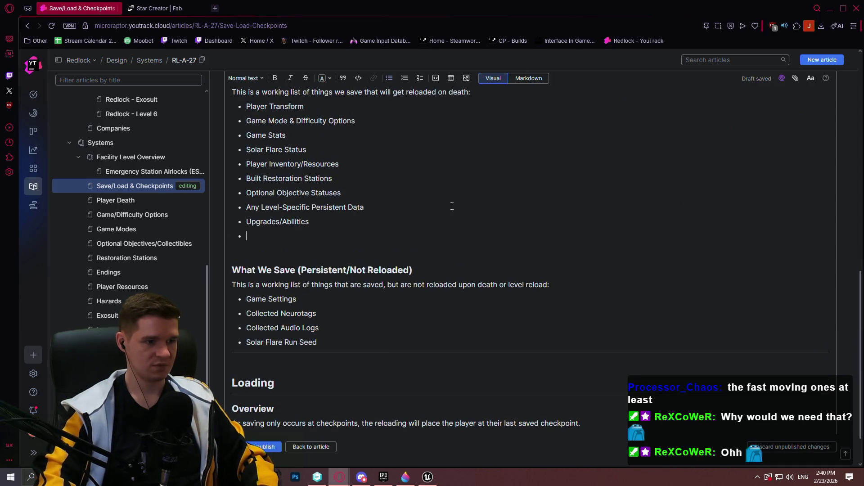
{"action": "type", "text": "Shortcut"}
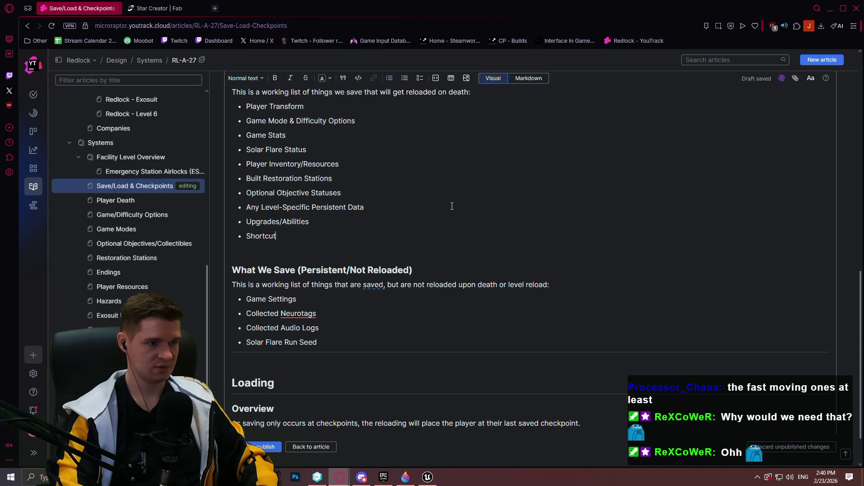
{"action": "type", "text": " Status"}
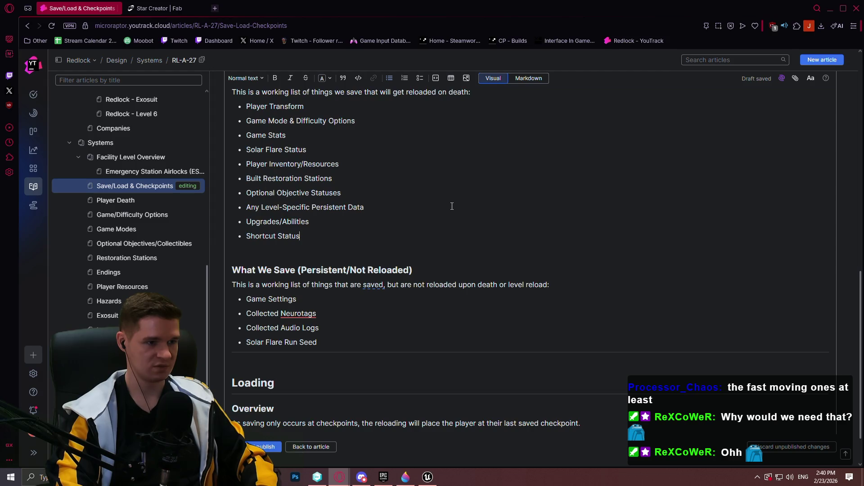
- Publish the edited Save/Load & Checkpoints article
{"action": "scroll", "coordinate": [465, 245], "scroll_direction": "down", "scroll_amount": 1}
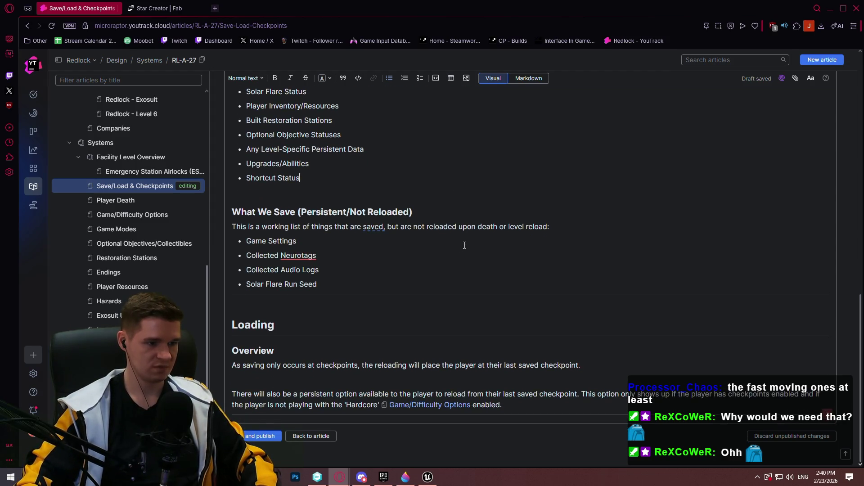
{"action": "scroll", "coordinate": [465, 246], "scroll_direction": "up", "scroll_amount": 8}
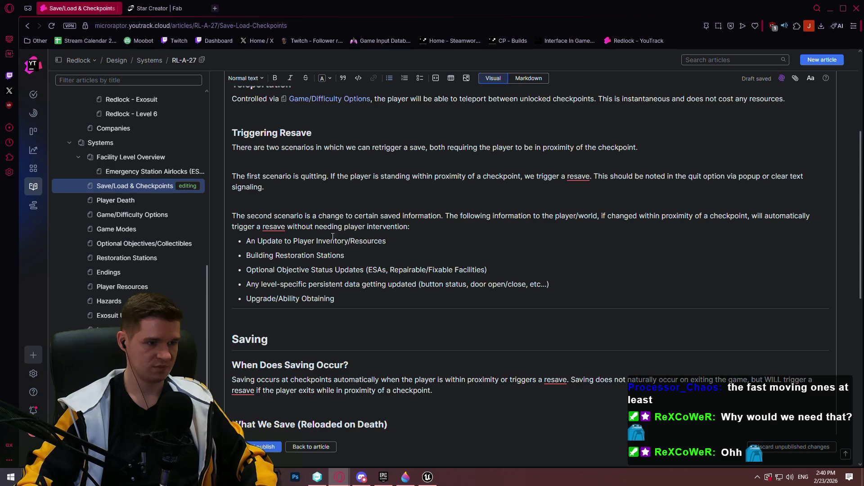
{"action": "scroll", "coordinate": [310, 216], "scroll_direction": "down", "scroll_amount": 6}
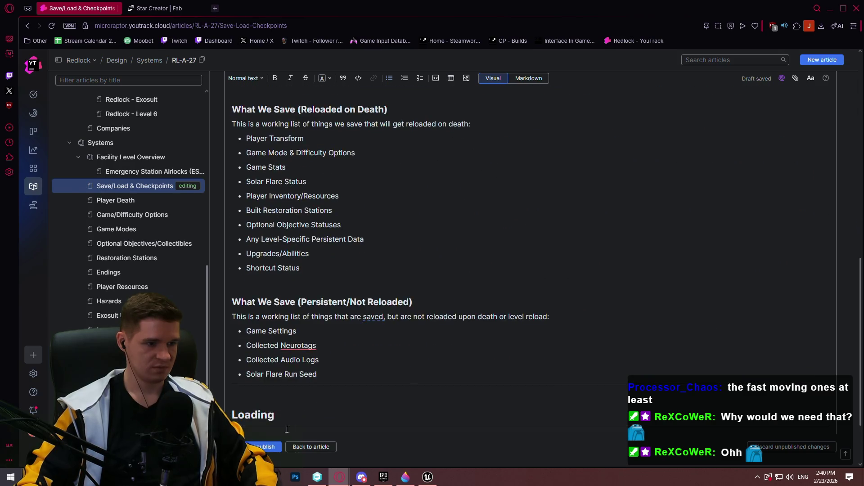
{"action": "left_click", "coordinate": [265, 447]}
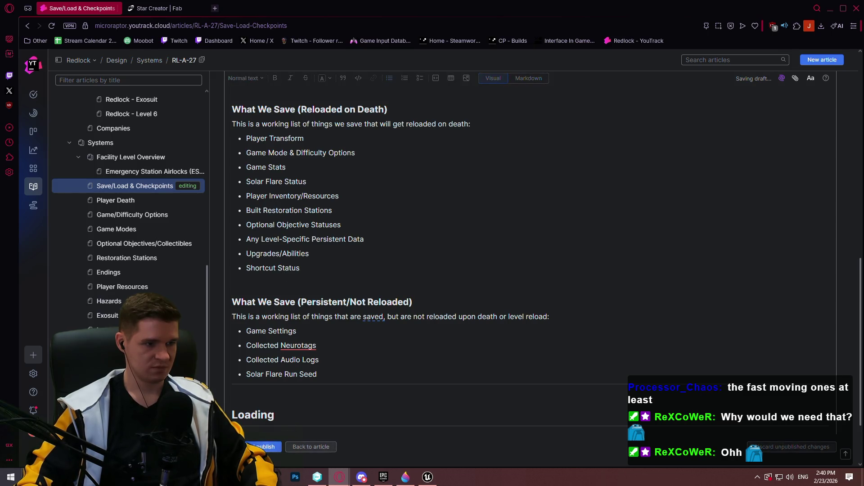
{"action": "scroll", "coordinate": [348, 301], "scroll_direction": "up", "scroll_amount": 3}
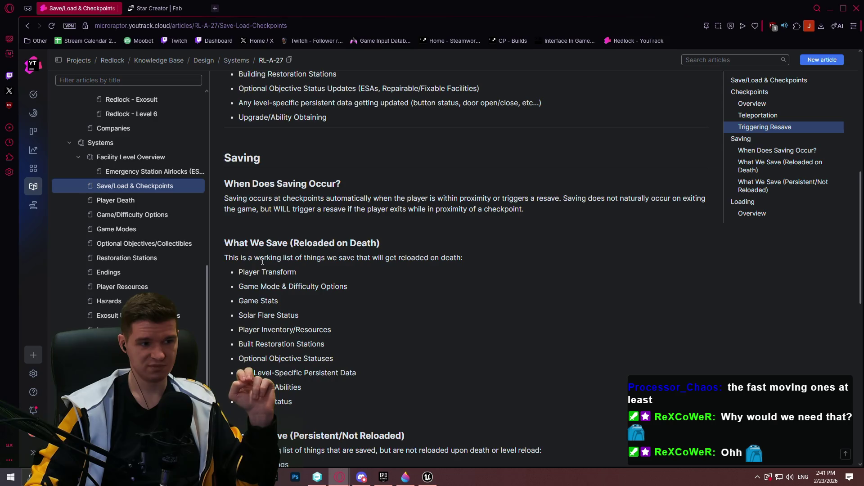
{"action": "scroll", "coordinate": [309, 198], "scroll_direction": "down", "scroll_amount": 4}
{"action": "left_click_drag", "start_coordinate": [310, 221], "coordinate": [255, 221]}
{"action": "left_click", "coordinate": [337, 210]}
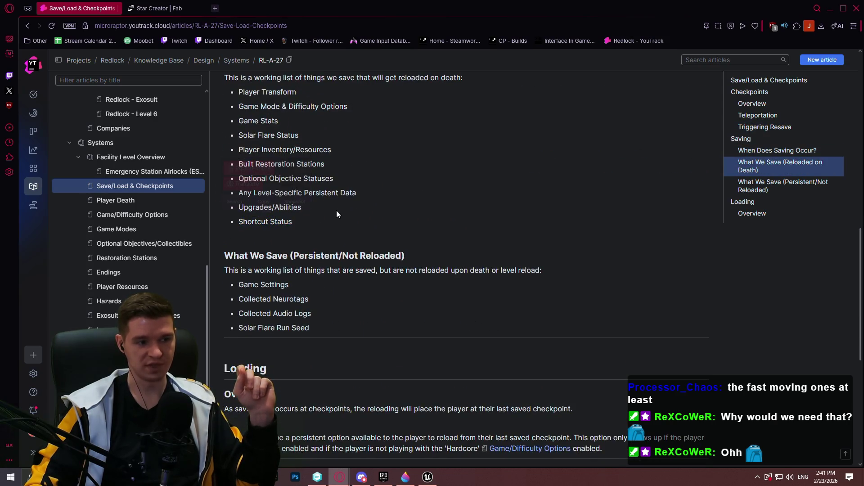
{"action": "scroll", "coordinate": [338, 205], "scroll_direction": "up", "scroll_amount": 1}
{"action": "scroll", "coordinate": [338, 206], "scroll_direction": "up", "scroll_amount": 1}
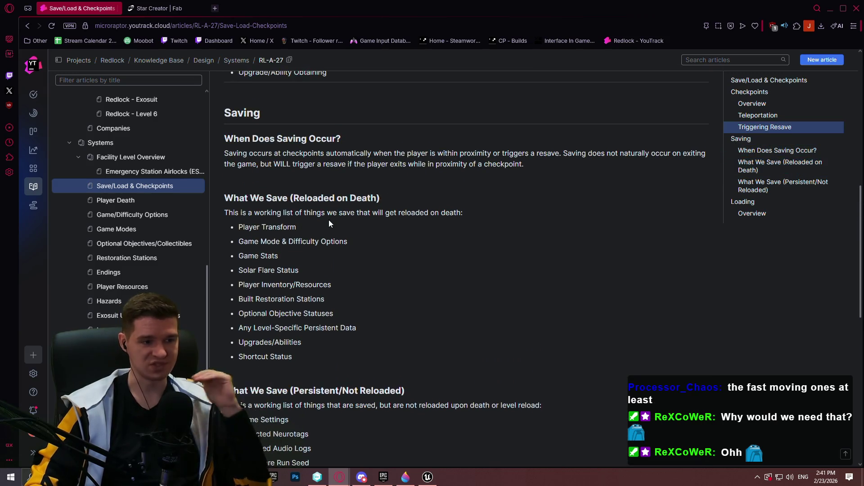
{"action": "scroll", "coordinate": [336, 248], "scroll_direction": "down", "scroll_amount": 1}
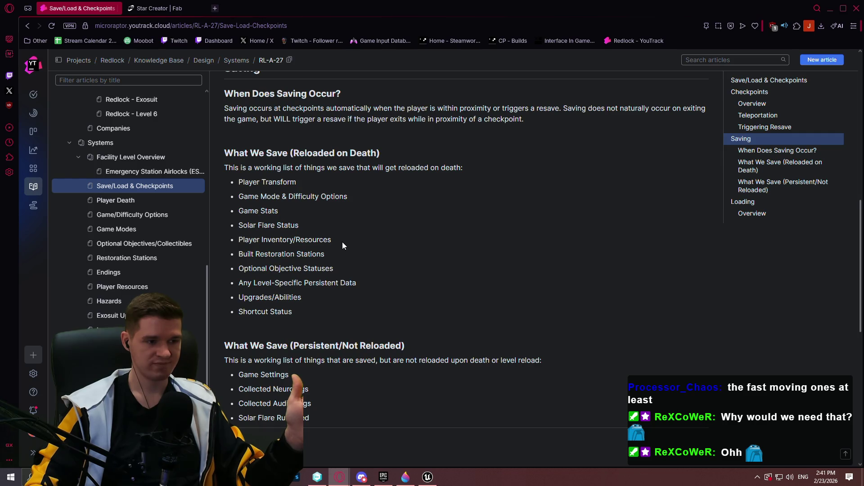
- Open the Game/Difficulty Options article for editing in Markdown view
{"action": "left_click", "coordinate": [124, 216]}
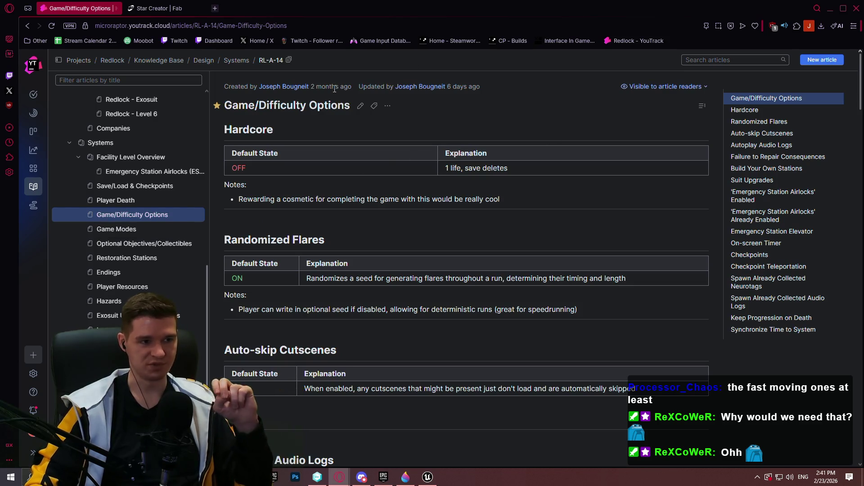
{"action": "left_click", "coordinate": [361, 106]}
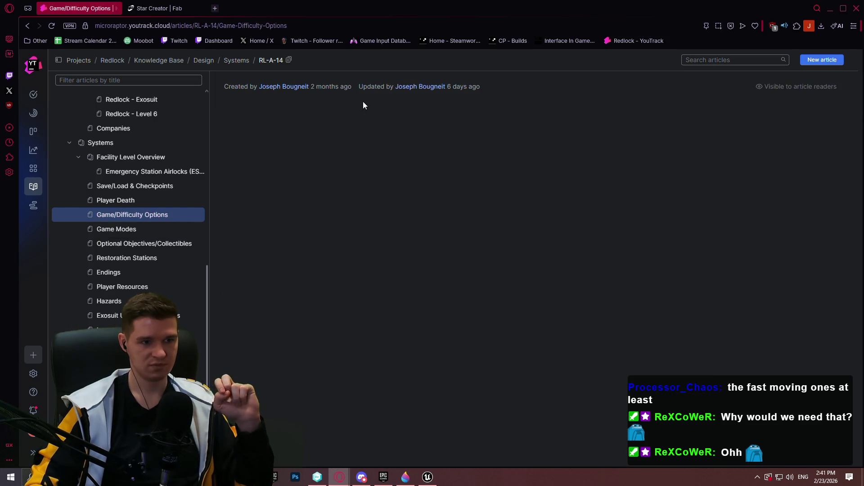
{"action": "scroll", "coordinate": [640, 245], "scroll_direction": "down", "scroll_amount": 20}
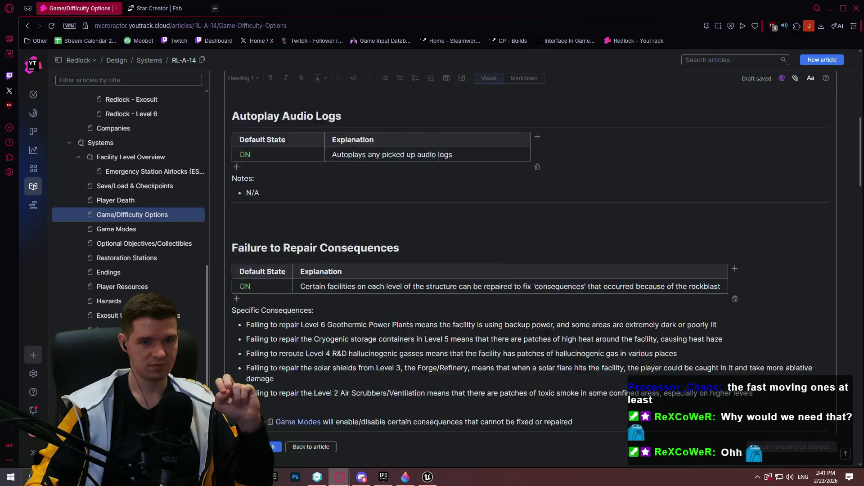
{"action": "left_click", "coordinate": [517, 78]}
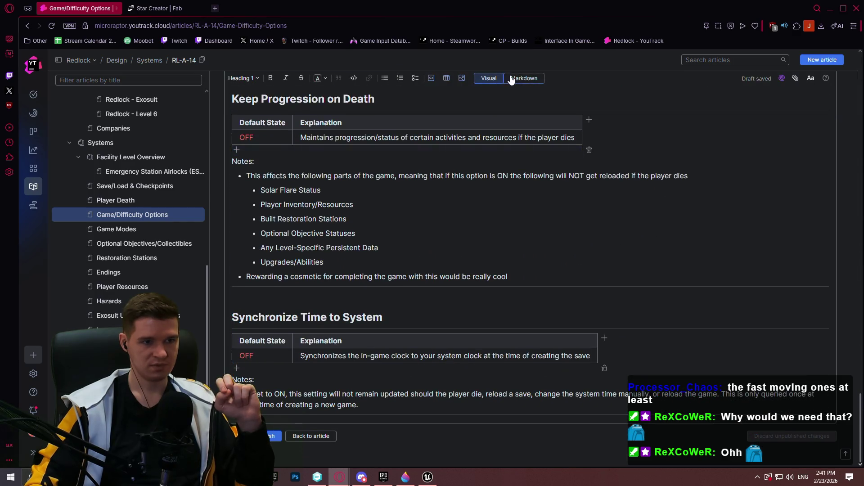
{"action": "scroll", "coordinate": [680, 295], "scroll_direction": "down", "scroll_amount": 5}
{"action": "scroll", "coordinate": [679, 295], "scroll_direction": "down", "scroll_amount": 15}
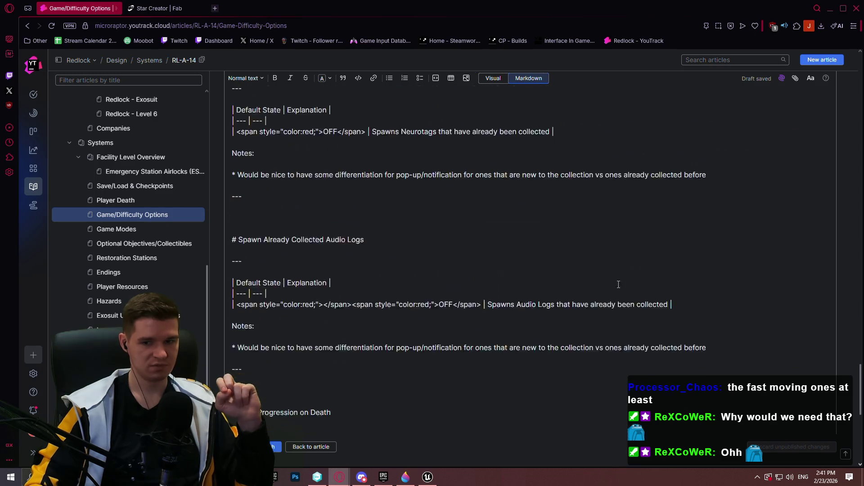
- Duplicate the Synchronize Time to System section and retitle the copy 'Shortcuts Save Immediately'
{"action": "mouse_move", "coordinate": [252, 414]}
{"action": "left_mouse_down"}
{"action": "mouse_move", "coordinate": [270, 345]}
{"action": "mouse_move", "coordinate": [272, 230]}
{"action": "left_mouse_up"}
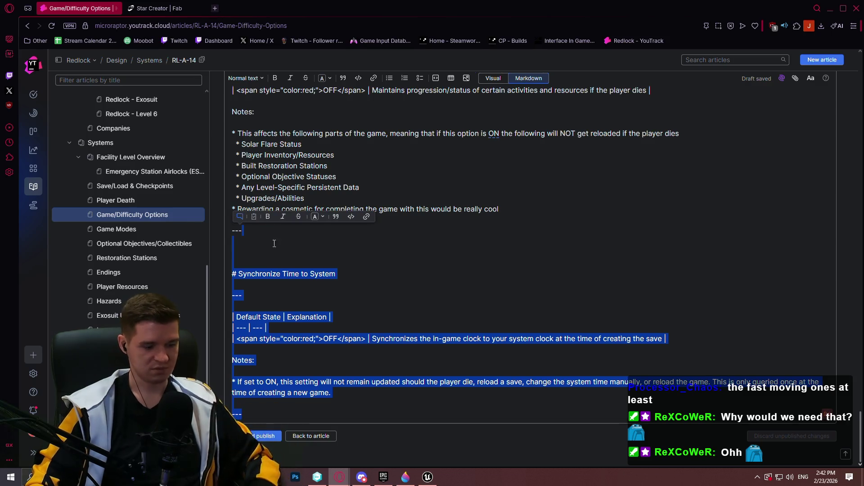
{"action": "key", "text": "ctrl+c"}
{"action": "key", "text": "Right"}
{"action": "key", "text": "ctrl+v"}
{"action": "mouse_move", "coordinate": [335, 273]}
{"action": "left_mouse_down"}
{"action": "mouse_move", "coordinate": [232, 273]}
{"action": "mouse_move", "coordinate": [239, 274]}
{"action": "left_mouse_up"}
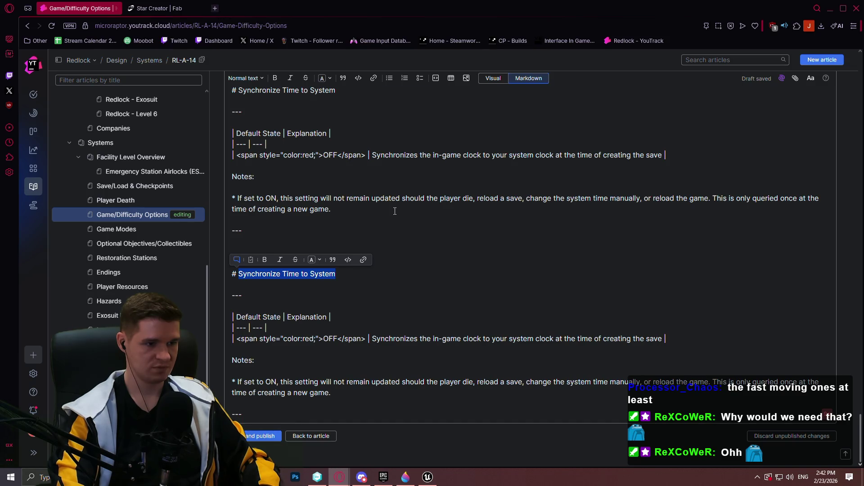
{"action": "type", "text": "Shortcuts Save Immediatel"}
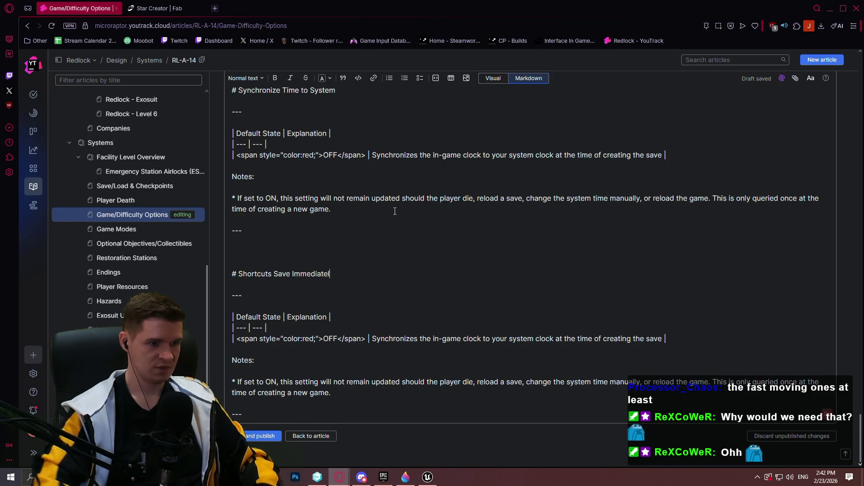
{"action": "type", "text": "y"}
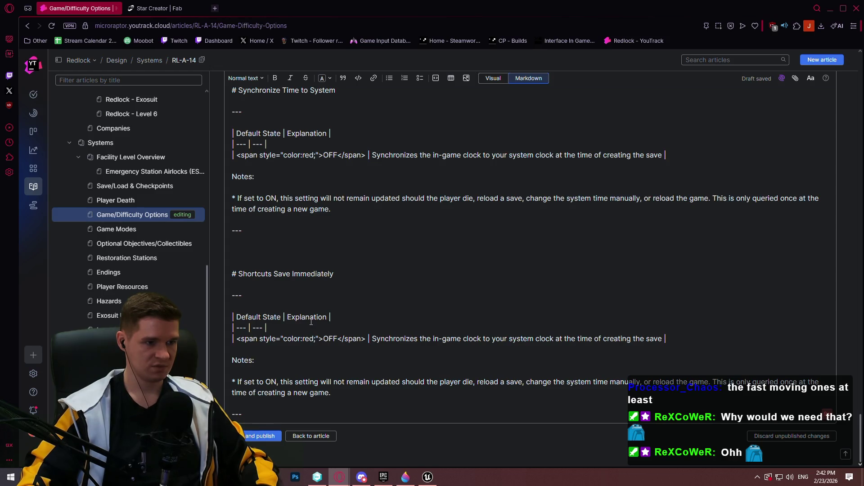
- Change the new section's default from OFF to ON and select its copied explanation for replacement
{"action": "double_click", "coordinate": [312, 338]}
{"action": "double_click", "coordinate": [330, 338]}
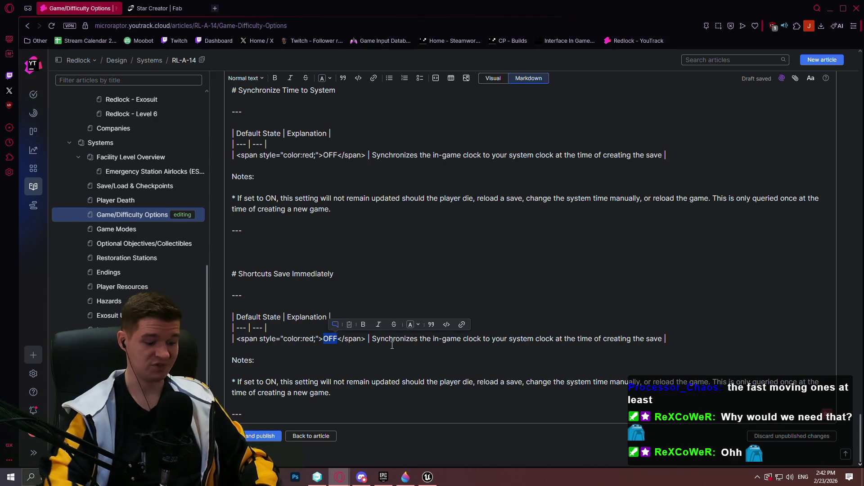
{"action": "type", "text": "N"}
{"action": "scroll", "coordinate": [392, 333], "scroll_direction": "up", "scroll_amount": 10}
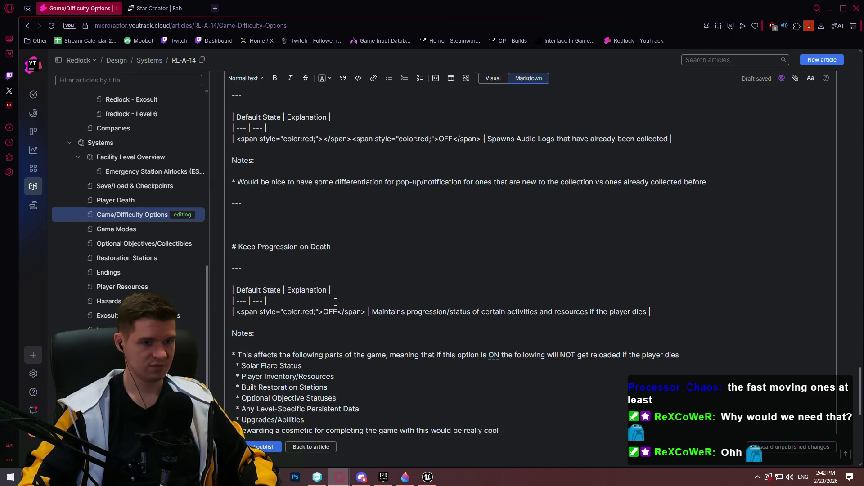
{"action": "scroll", "coordinate": [336, 302], "scroll_direction": "up", "scroll_amount": 2}
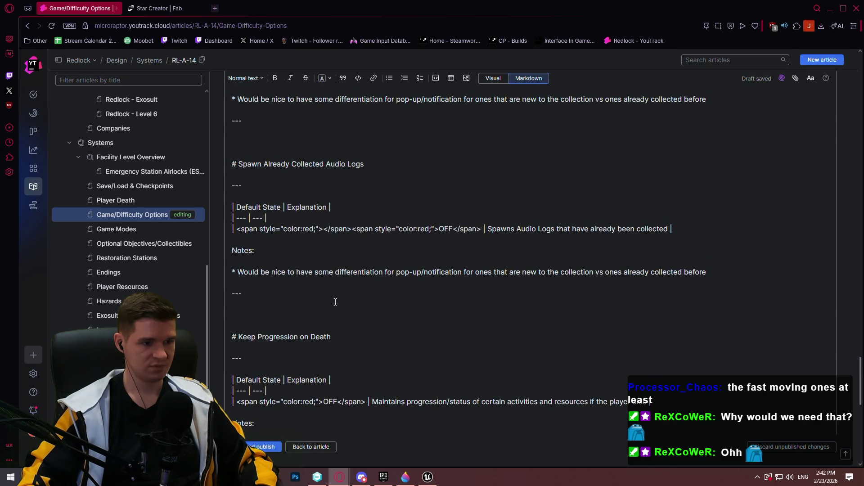
{"action": "scroll", "coordinate": [336, 302], "scroll_direction": "down", "scroll_amount": 6}
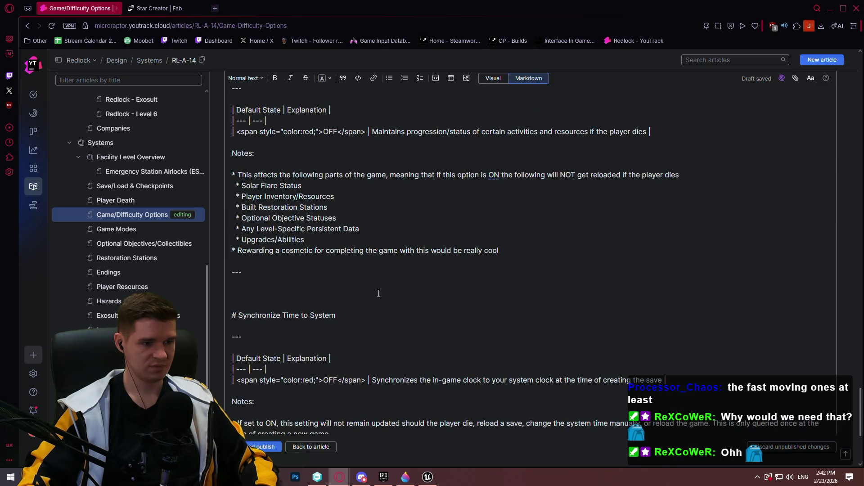
{"action": "scroll", "coordinate": [383, 293], "scroll_direction": "down", "scroll_amount": 5}
{"action": "left_click_drag", "start_coordinate": [658, 339], "coordinate": [373, 340]}
- Write the explanation 'Saves the status of shortcuts immediately when triggered' and a note about dying before resaving
{"action": "type", "text": "Saves |"}
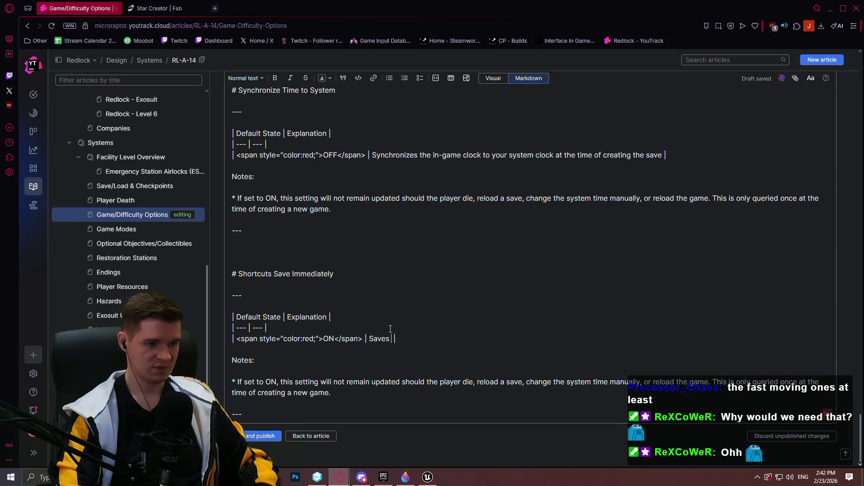
{"action": "type", "text": " the status of shortcuts immediately when trigger "}
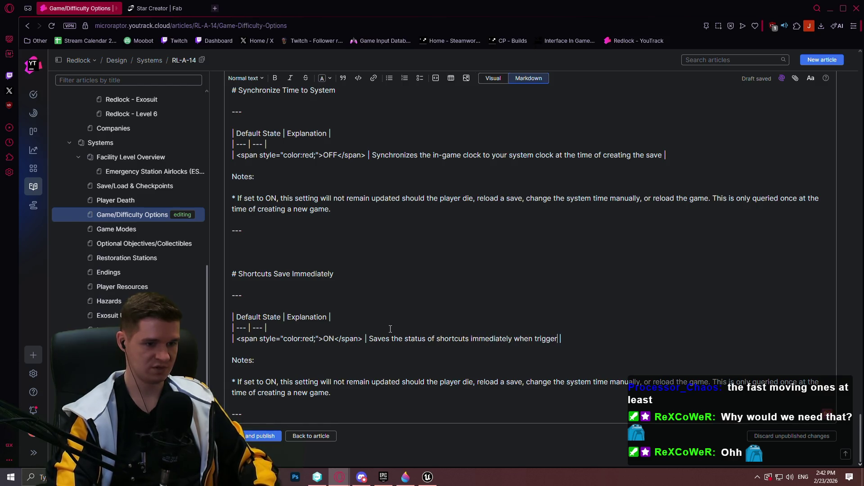
{"action": "type", "text": "ed, so that even on"}
{"action": "key", "text": "BackSpace"}
{"action": "key", "text": "BackSpace"}
{"action": "key", "text": "BackSpace"}
{"action": "left_click", "coordinate": [283, 393]}
{"action": "mouse_move", "coordinate": [331, 395]}
{"action": "left_mouse_down"}
{"action": "mouse_move", "coordinate": [281, 392]}
{"action": "mouse_move", "coordinate": [282, 383]}
{"action": "left_mouse_up"}
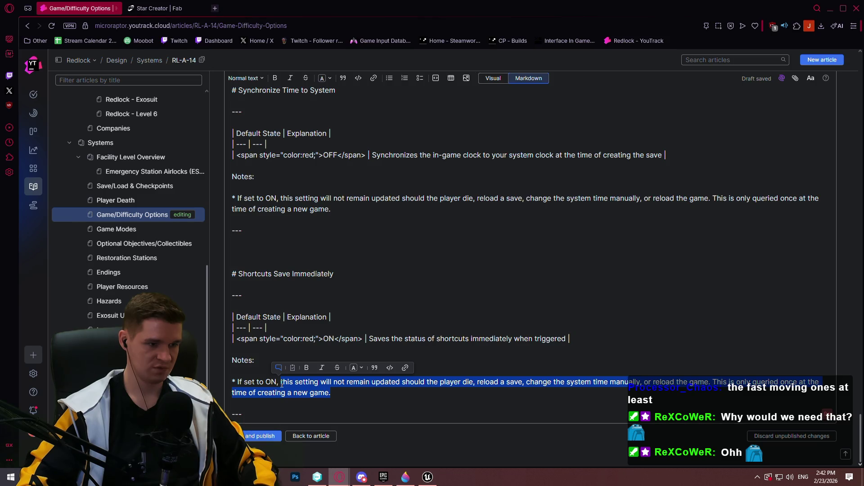
{"action": "type", "text": "shortcuts"}
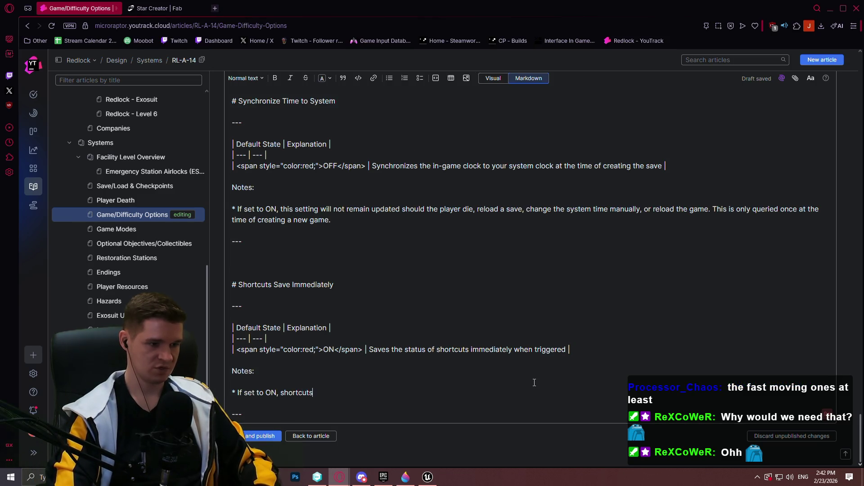
{"action": "type", "text": " are"}
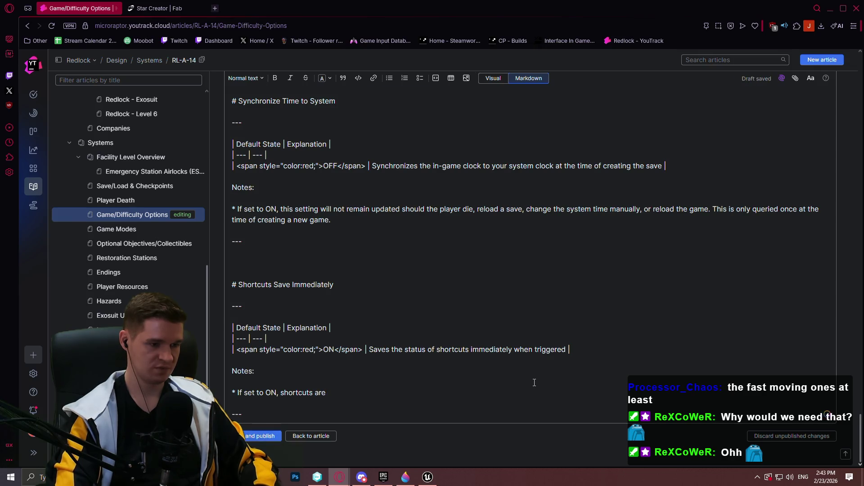
{"action": "key", "text": "BackSpace"}
{"action": "key", "text": "BackSpace"}
{"action": "key", "text": "BackSpace"}
{"action": "type", "text": "status is"}
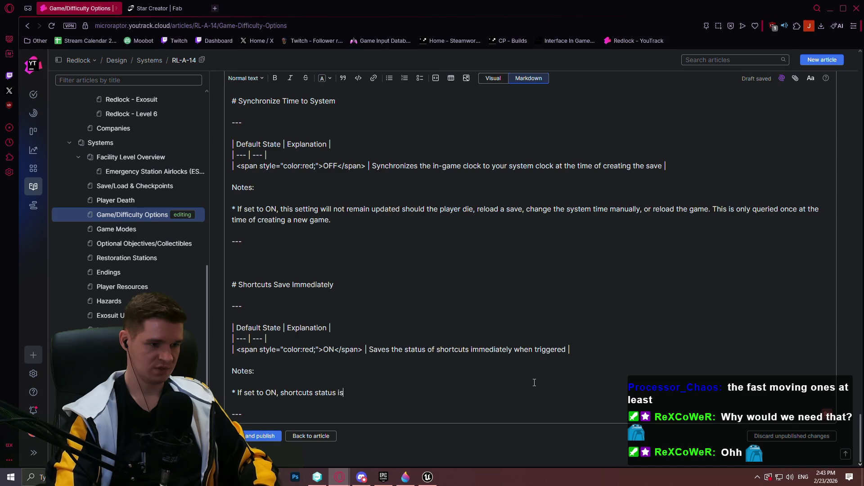
{"action": "type", "text": "d, and even if the player should die before resaving, that shortcut will be "}
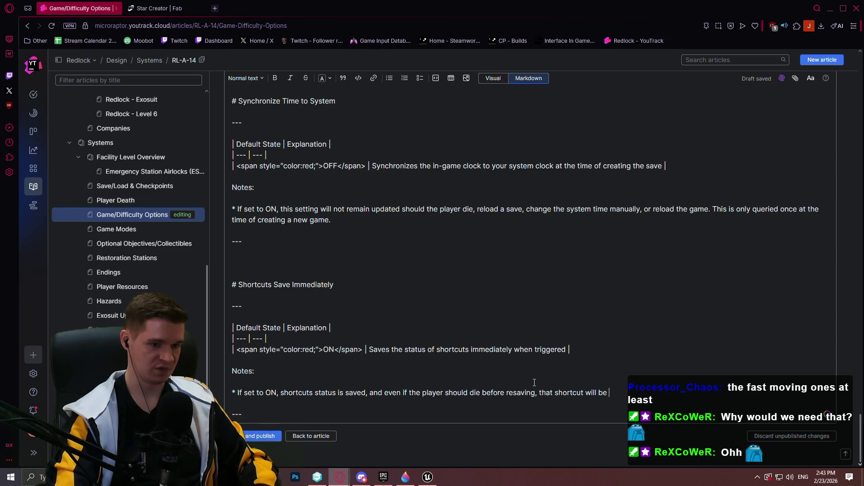
{"action": "type", "text": "d and accessible"}
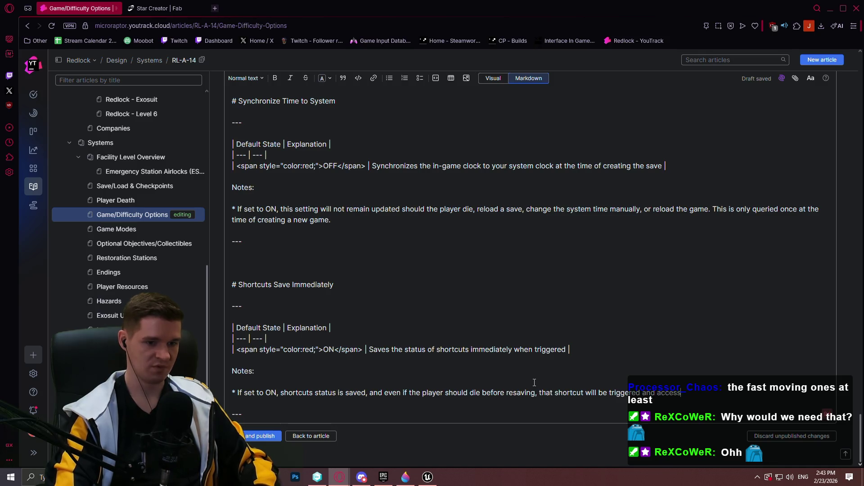
{"action": "type", "text": " to traverse."}
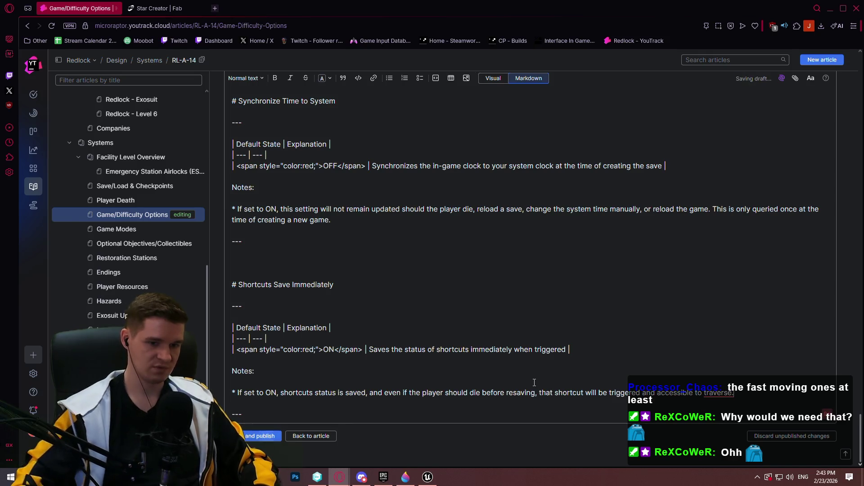
{"action": "left_click", "coordinate": [719, 371]}
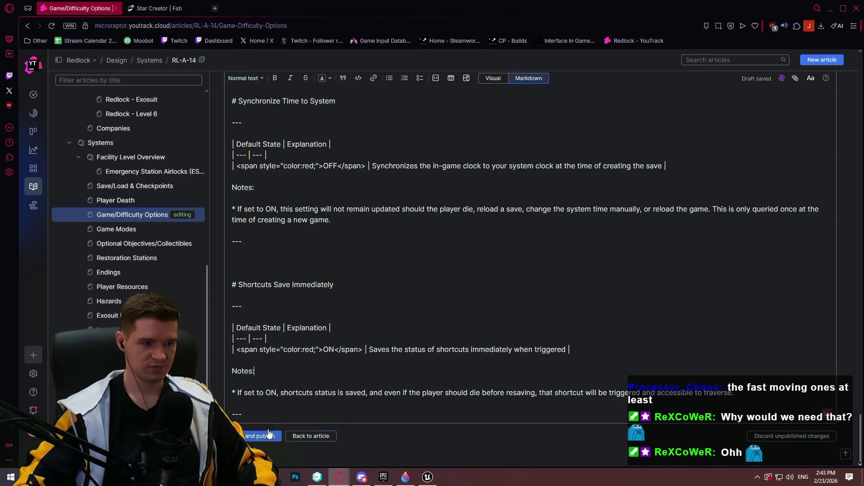
- Make the ON value green in Visual view, publish the article, and open Game Modes
{"action": "left_click", "coordinate": [493, 78]}
{"action": "double_click", "coordinate": [246, 367]}
{"action": "left_click", "coordinate": [312, 353]}
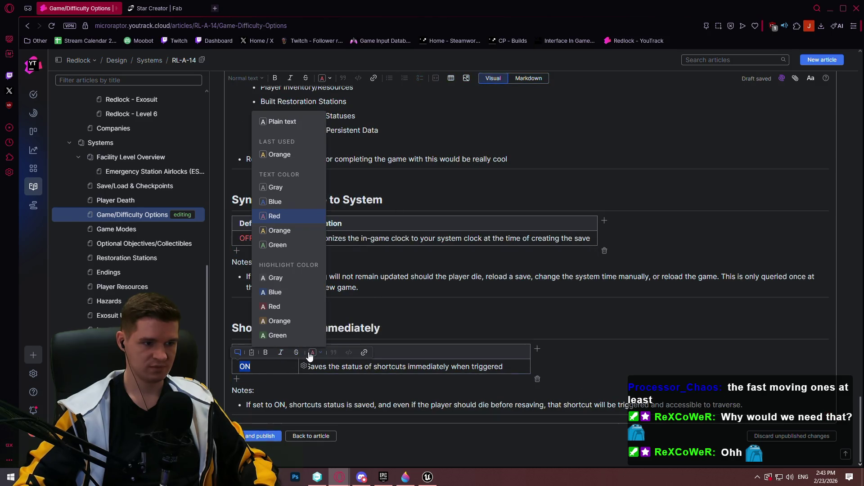
{"action": "left_click", "coordinate": [289, 245]}
{"action": "left_click", "coordinate": [263, 436]}
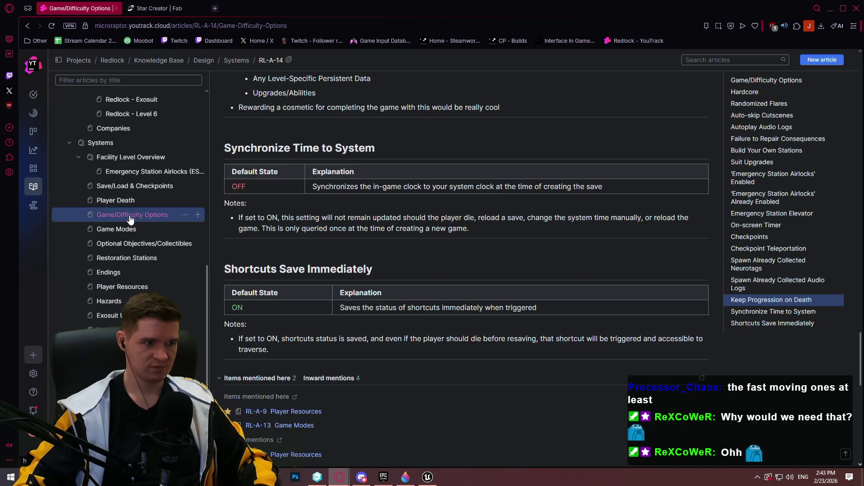
{"action": "left_click", "coordinate": [144, 243]}
{"action": "left_click", "coordinate": [117, 229]}
- Add a 'Shortcuts Save Immediately' row with value ON below Synchronize Time to System
{"action": "left_click", "coordinate": [304, 106]}
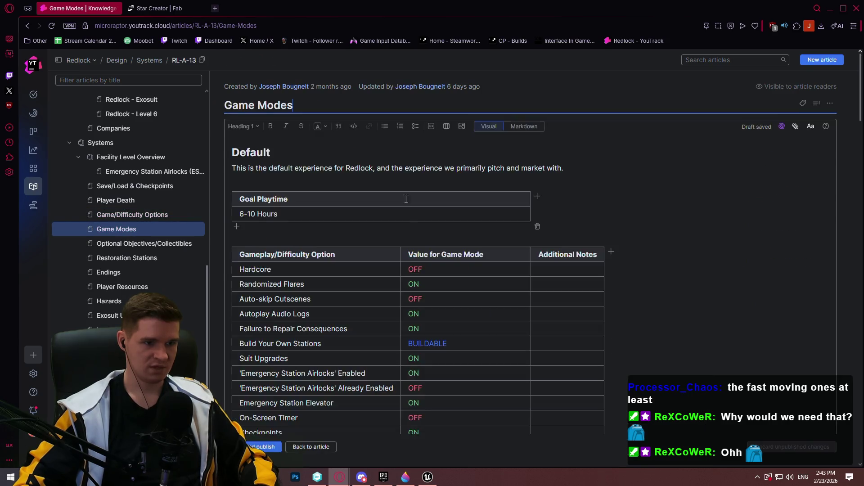
{"action": "scroll", "coordinate": [347, 214], "scroll_direction": "down", "scroll_amount": 5}
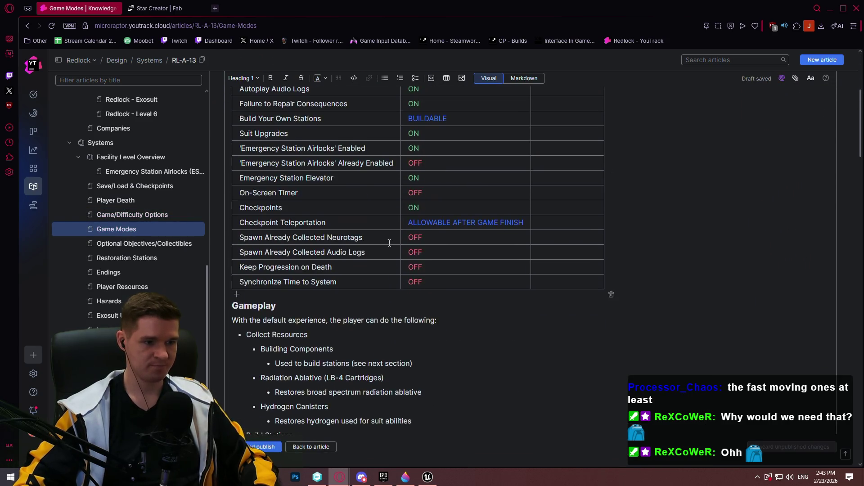
{"action": "left_click", "coordinate": [255, 281]}
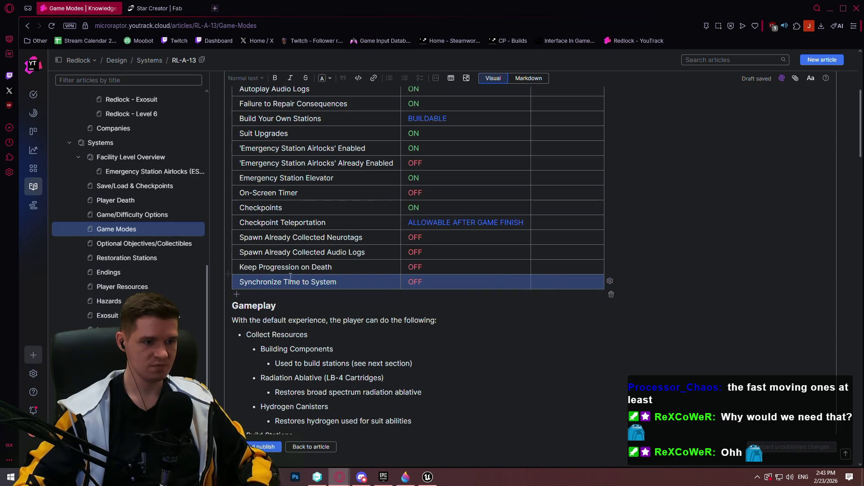
{"action": "left_click", "coordinate": [237, 295]}
{"action": "left_click_drag", "start_coordinate": [337, 296], "coordinate": [239, 296]}
{"action": "type", "text": "S"}
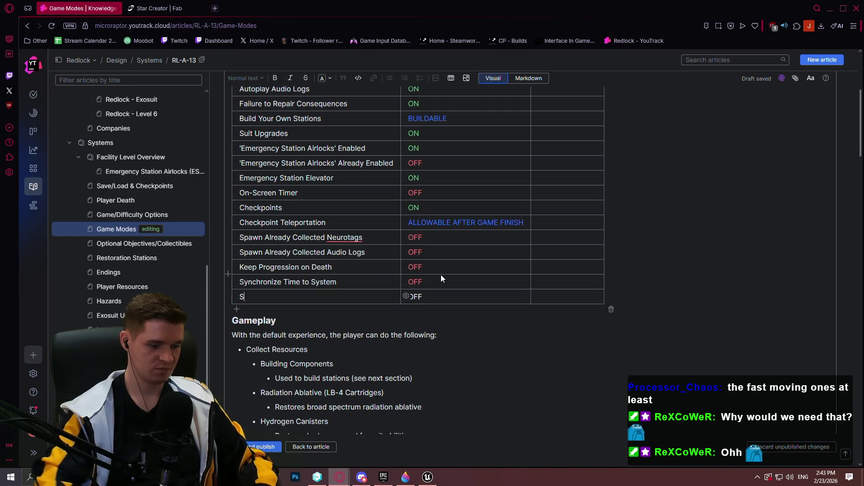
{"action": "type", "text": "hortcuts Save "}
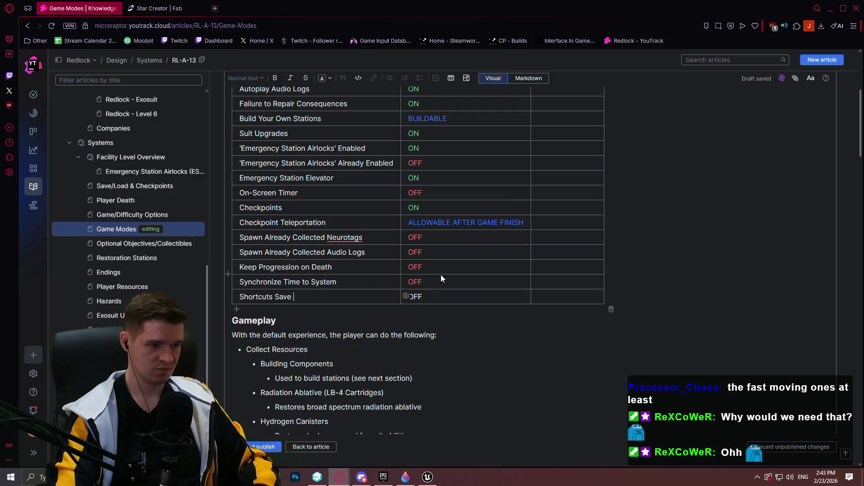
{"action": "type", "text": "Immediatelk"}
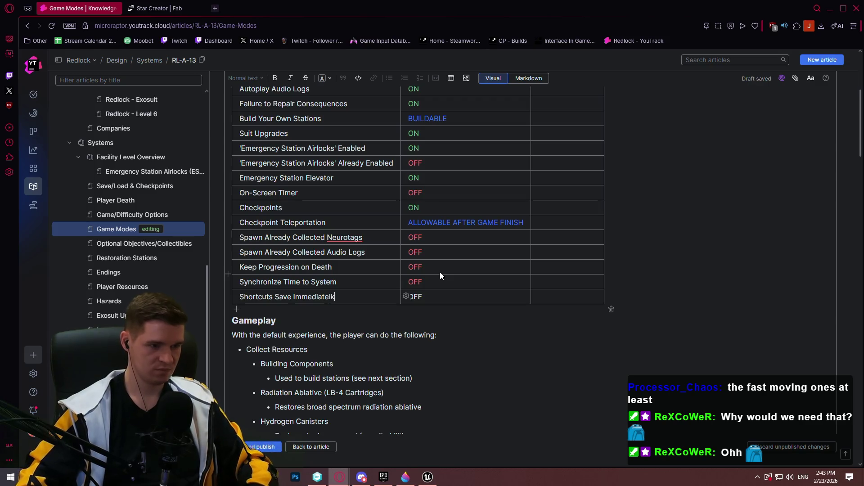
{"action": "key", "text": "BackSpace"}
{"action": "type", "text": "y"}
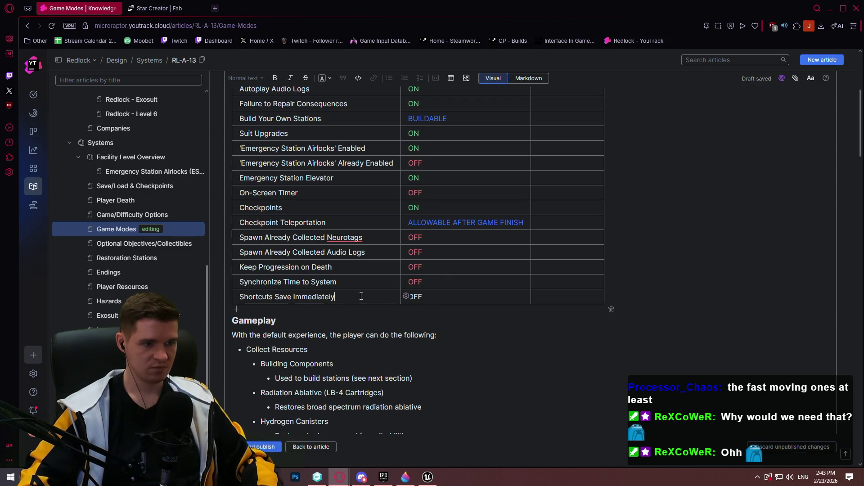
{"action": "key", "text": "BackSpace"}
{"action": "key", "text": "BackSpace"}
{"action": "key", "text": "BackSpace"}
{"action": "type", "text": "ON"}
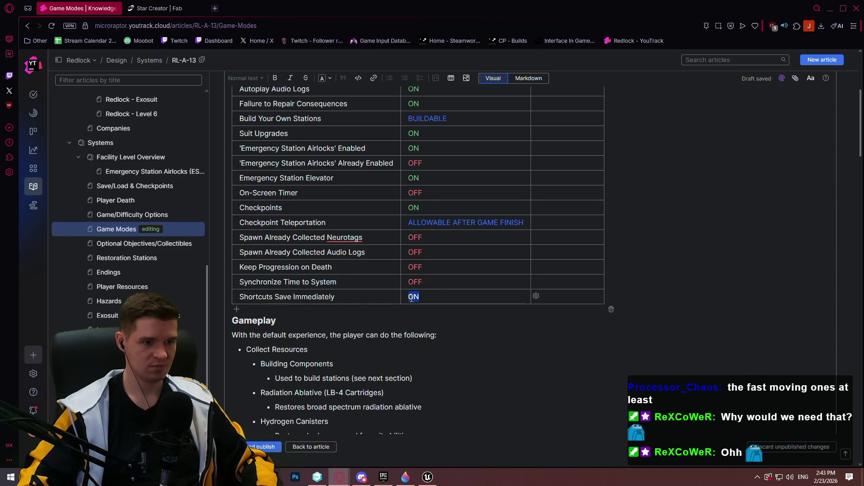
- Color the new row's ON value green
{"action": "left_click_drag", "start_coordinate": [411, 298], "coordinate": [466, 294]}
{"action": "left_click", "coordinate": [481, 283]}
{"action": "left_click", "coordinate": [528, 99]}
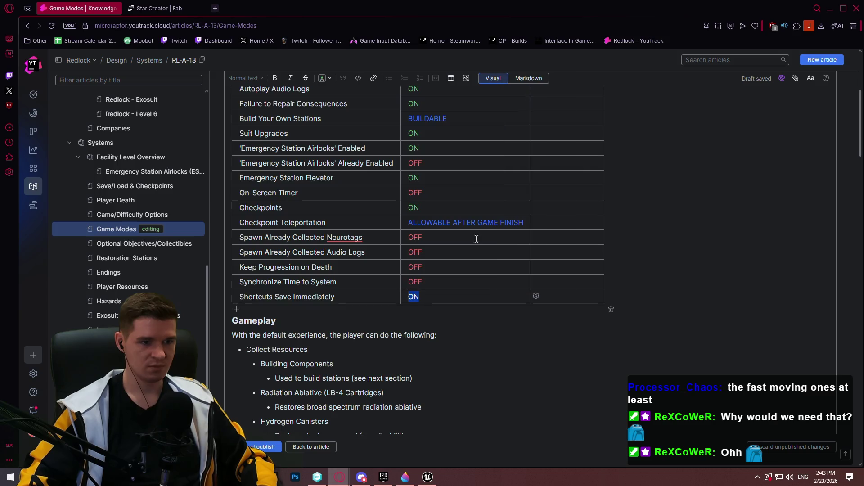
{"action": "left_click", "coordinate": [428, 297]}
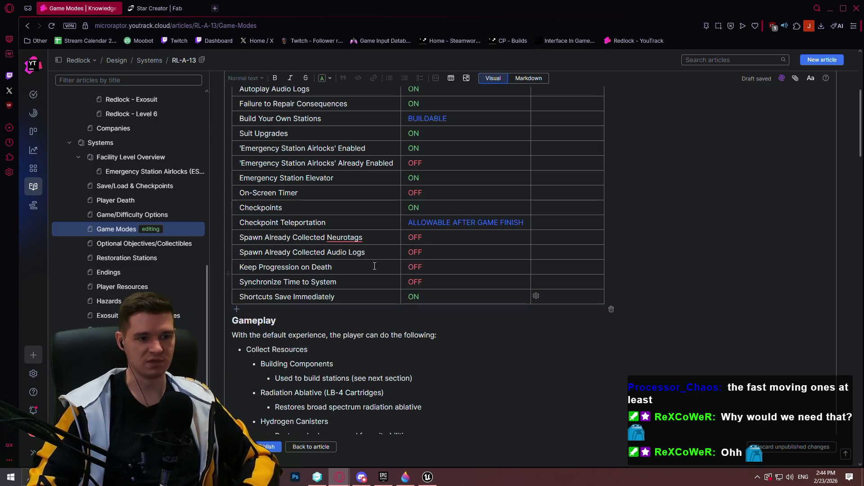
- Copy the Shortcuts Save Immediately row into the Darkside options table with a green ON
{"action": "left_click_drag", "start_coordinate": [492, 293], "coordinate": [283, 294]}
{"action": "key", "text": "ctrl+c"}
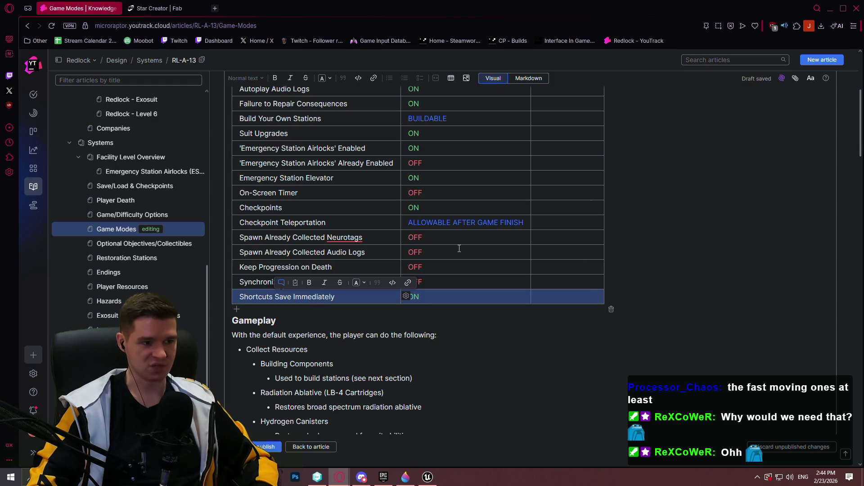
{"action": "scroll", "coordinate": [459, 249], "scroll_direction": "down", "scroll_amount": 7}
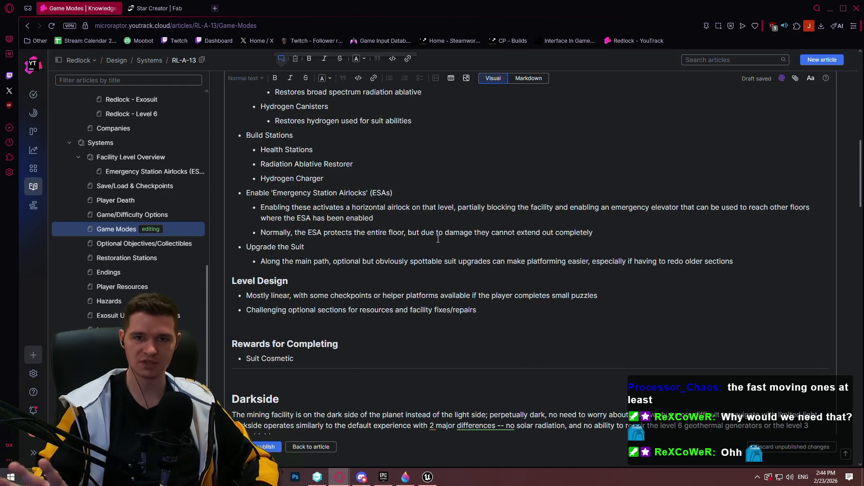
{"action": "scroll", "coordinate": [438, 239], "scroll_direction": "up", "scroll_amount": 5}
{"action": "scroll", "coordinate": [460, 198], "scroll_direction": "down", "scroll_amount": 5}
{"action": "scroll", "coordinate": [460, 198], "scroll_direction": "down", "scroll_amount": 10}
{"action": "key", "text": "ctrl+z"}
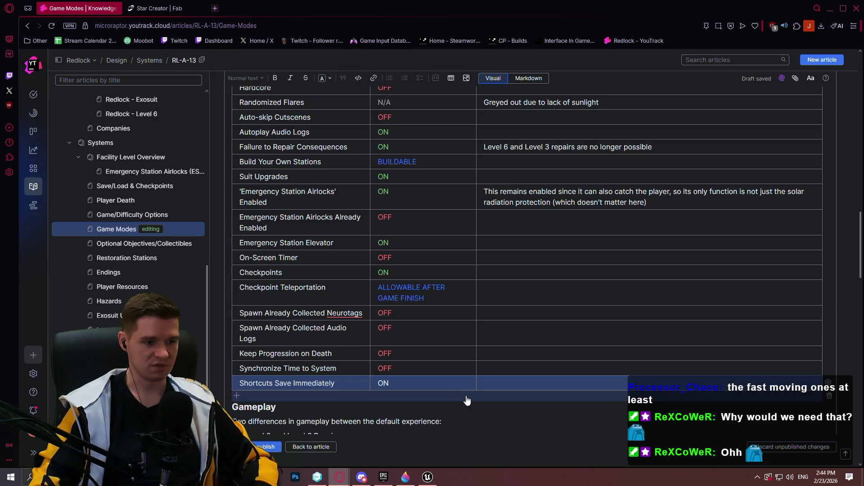
{"action": "double_click", "coordinate": [383, 383]}
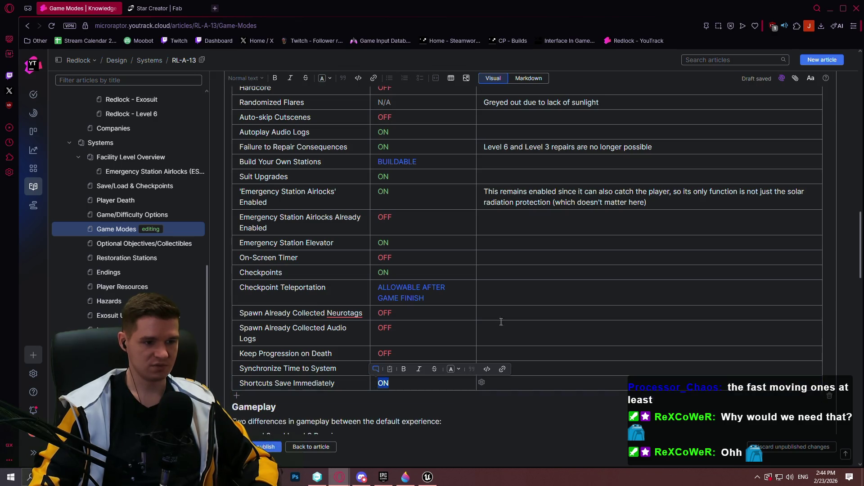
{"action": "left_click", "coordinate": [461, 373]}
{"action": "left_click", "coordinate": [413, 170]}
- Add the Shortcuts Save Immediately row to the Speedrunning table's bottom, colouring its ON green
{"action": "scroll", "coordinate": [330, 251], "scroll_direction": "down", "scroll_amount": 5}
{"action": "scroll", "coordinate": [330, 250], "scroll_direction": "down", "scroll_amount": 10}
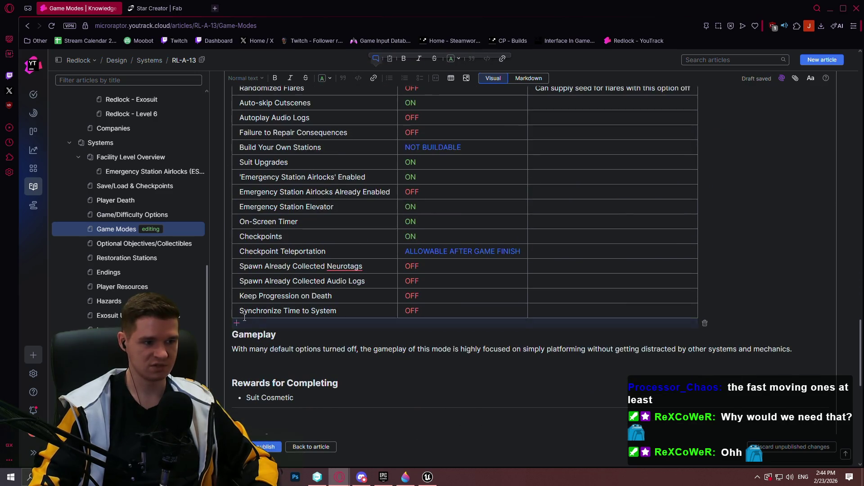
{"action": "left_click", "coordinate": [244, 318]}
{"action": "left_click", "coordinate": [237, 323]}
{"action": "key", "text": "ctrl+z"}
{"action": "key", "text": "ctrl+z"}
{"action": "key", "text": "ctrl+z"}
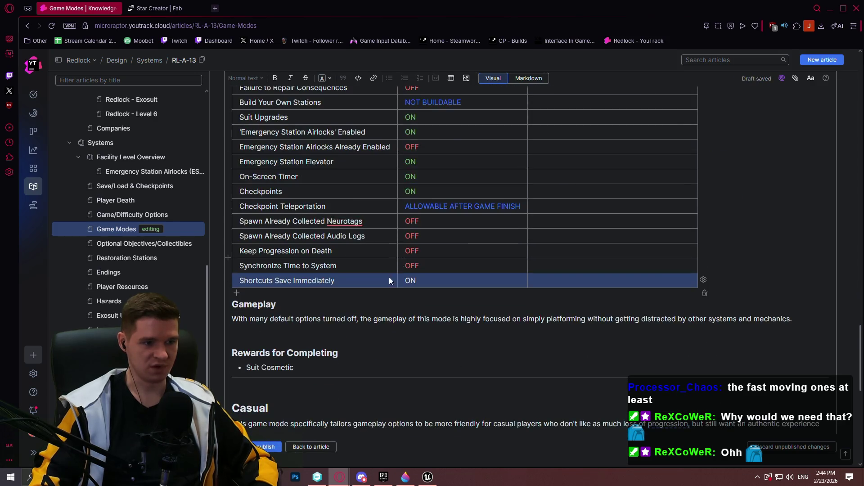
{"action": "left_click", "coordinate": [433, 281]}
{"action": "double_click", "coordinate": [433, 281]}
{"action": "left_click", "coordinate": [487, 267]}
{"action": "left_click", "coordinate": [496, 316]}
- Append the Shortcuts Save Immediately row to the Casual table and make its ON green
{"action": "scroll", "coordinate": [340, 264], "scroll_direction": "down", "scroll_amount": 5}
{"action": "scroll", "coordinate": [340, 264], "scroll_direction": "down", "scroll_amount": 5}
{"action": "left_click", "coordinate": [254, 329]}
{"action": "key", "text": "ctrl+v"}
{"action": "left_click", "coordinate": [427, 330]}
{"action": "double_click", "coordinate": [427, 330]}
{"action": "left_click", "coordinate": [488, 318]}
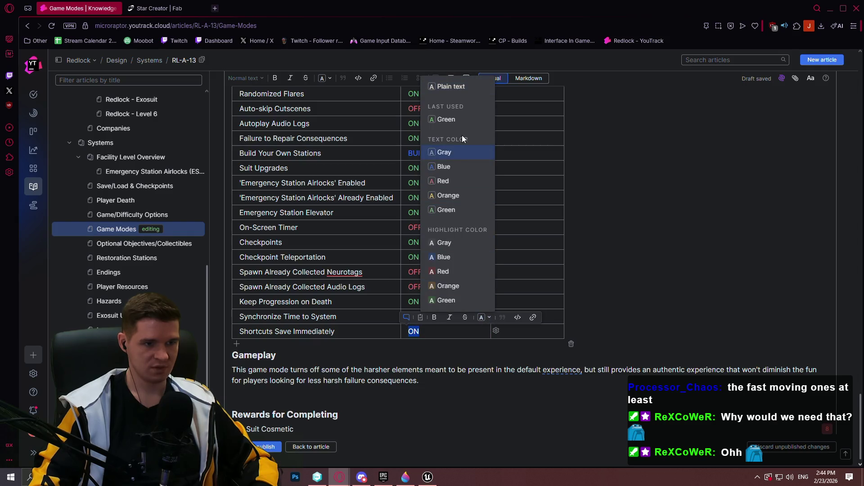
{"action": "left_click", "coordinate": [458, 120]}
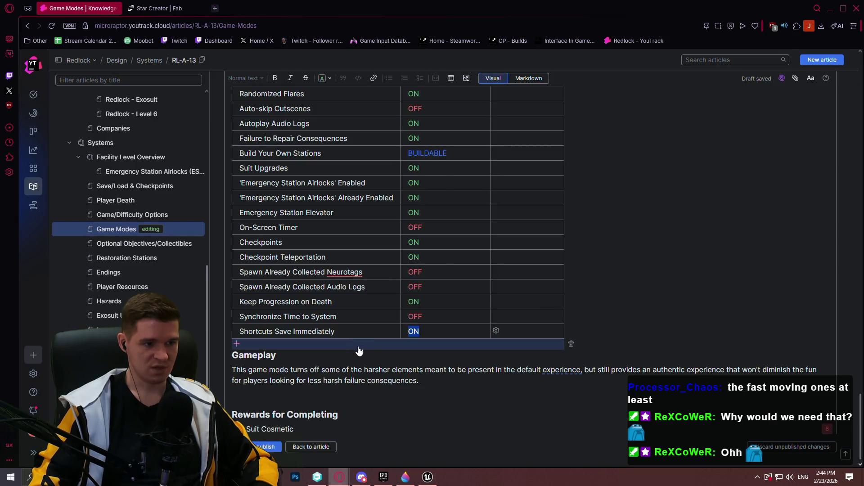
{"action": "left_click", "coordinate": [358, 320]}
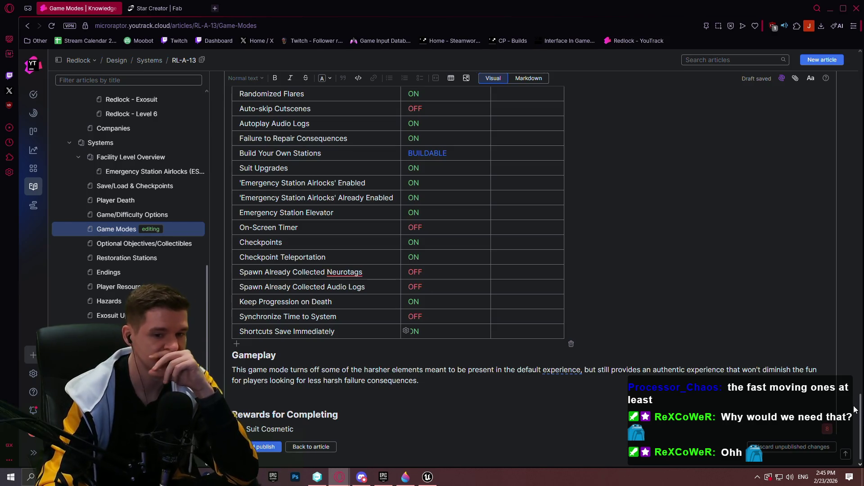
{"action": "scroll", "coordinate": [831, 268], "scroll_direction": "up", "scroll_amount": 10}
{"action": "scroll", "coordinate": [824, 289], "scroll_direction": "down", "scroll_amount": 10}
{"action": "scroll", "coordinate": [819, 355], "scroll_direction": "up", "scroll_amount": 5}
{"action": "mouse_move", "coordinate": [851, 364]}
{"action": "left_mouse_down"}
{"action": "mouse_move", "coordinate": [820, 196]}
{"action": "mouse_move", "coordinate": [839, 187]}
{"action": "mouse_move", "coordinate": [846, 80]}
{"action": "mouse_move", "coordinate": [838, 404]}
{"action": "left_mouse_up"}
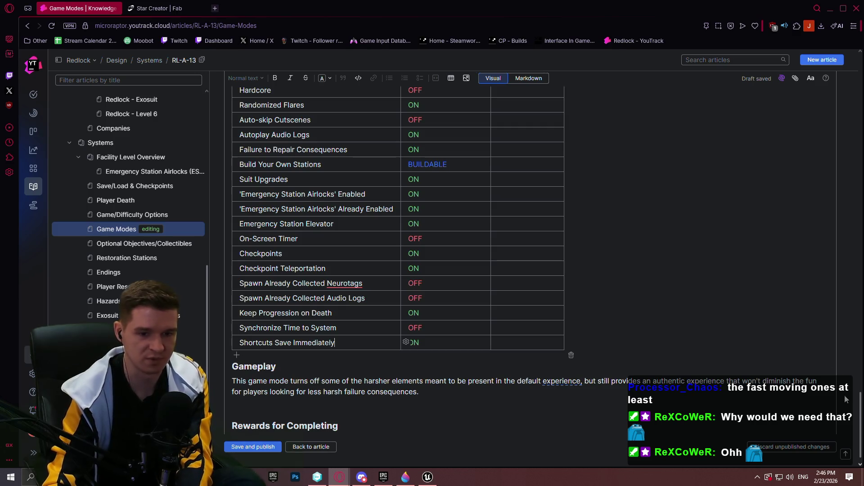
- Save and publish the Game Modes article edits with Ctrl+Enter
{"action": "scroll", "coordinate": [850, 80], "scroll_direction": "up", "scroll_amount": 10}
{"action": "mouse_move", "coordinate": [860, 92]}
{"action": "left_mouse_down"}
{"action": "mouse_move", "coordinate": [860, 360]}
{"action": "mouse_move", "coordinate": [838, 422]}
{"action": "left_mouse_up"}
{"action": "key", "text": "ctrl+Return"}
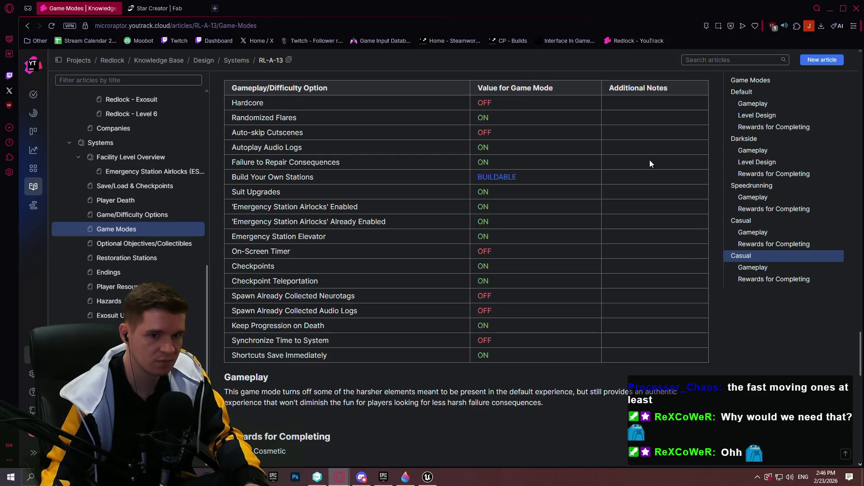
- Reopen Game Modes for editing in the Visual editor so tables render
{"action": "scroll", "coordinate": [359, 96], "scroll_direction": "up", "scroll_amount": 15}
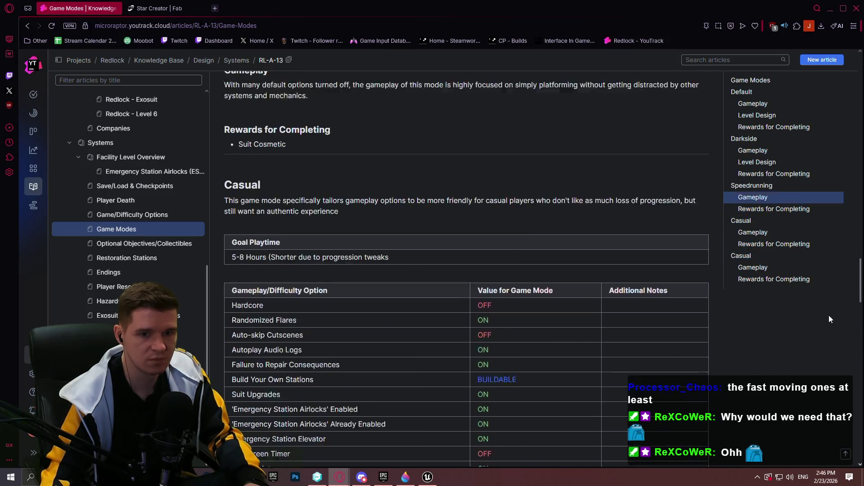
{"action": "scroll", "coordinate": [359, 96], "scroll_direction": "up", "scroll_amount": 2}
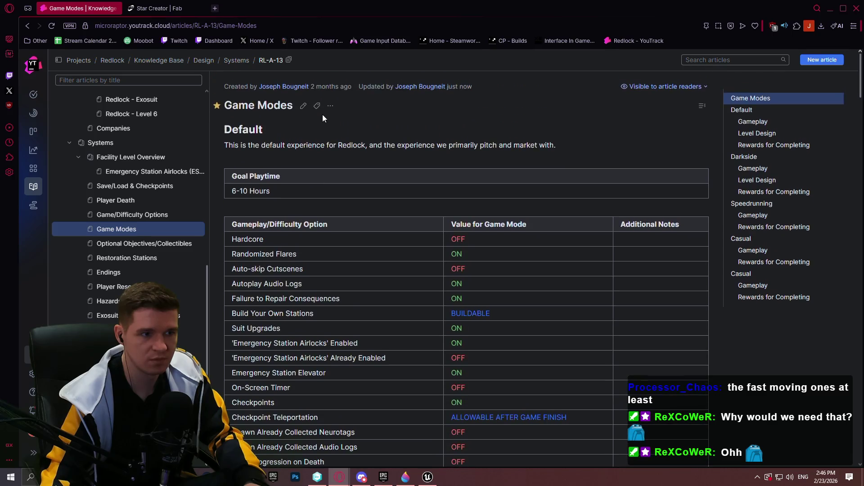
{"action": "left_click", "coordinate": [308, 110]}
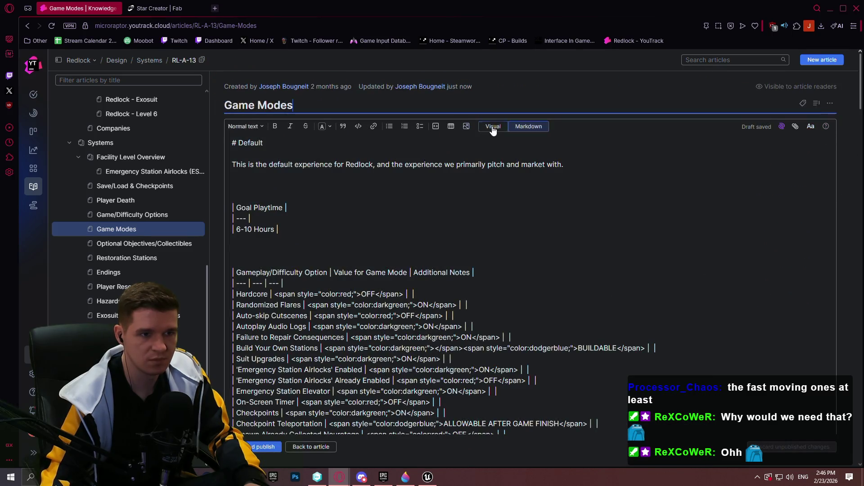
{"action": "left_click", "coordinate": [493, 126]}
{"action": "scroll", "coordinate": [355, 283], "scroll_direction": "down", "scroll_amount": 12}
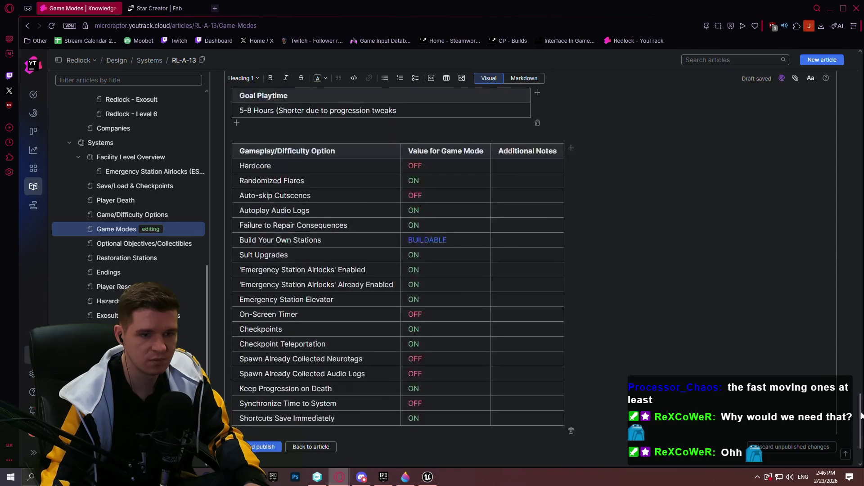
- Rename the duplicate Casual heading to Hardcore
{"action": "left_click_drag", "start_coordinate": [268, 212], "coordinate": [233, 212]}
{"action": "left_click", "coordinate": [236, 213]}
{"action": "key", "text": "Return"}
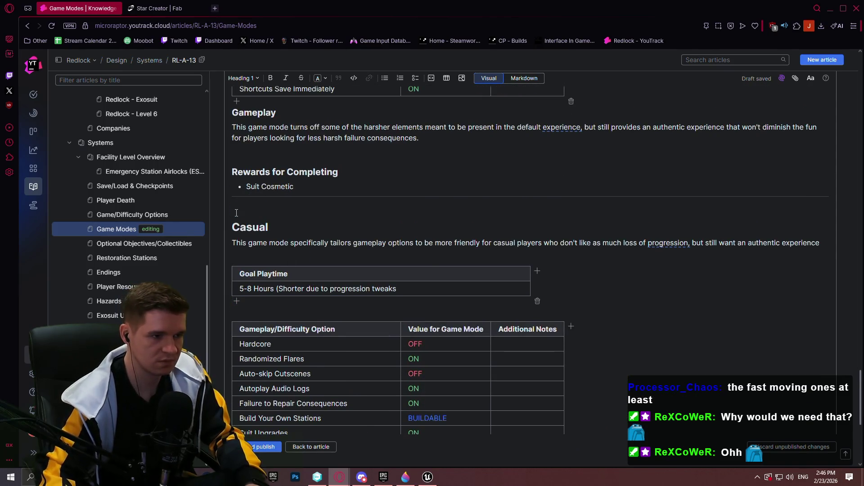
{"action": "key", "text": "Delete"}
{"action": "key", "text": "Delete"}
{"action": "key", "text": "Delete"}
{"action": "type", "text": "Hardcore"}
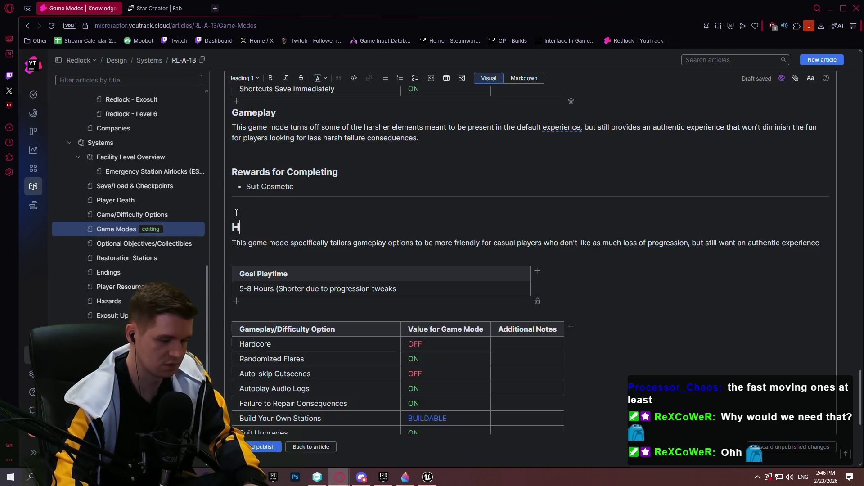
- Rewrite the Hardcore description as 'as unfriendly and challenging as possible; for true masochists'
{"action": "left_click", "coordinate": [807, 243]}
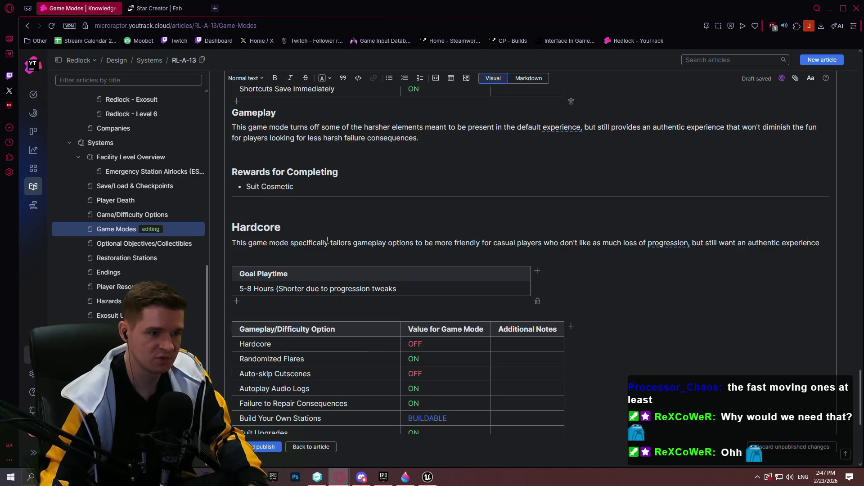
{"action": "left_click_drag", "start_coordinate": [435, 243], "coordinate": [829, 241]}
{"action": "type", "text": "as"}
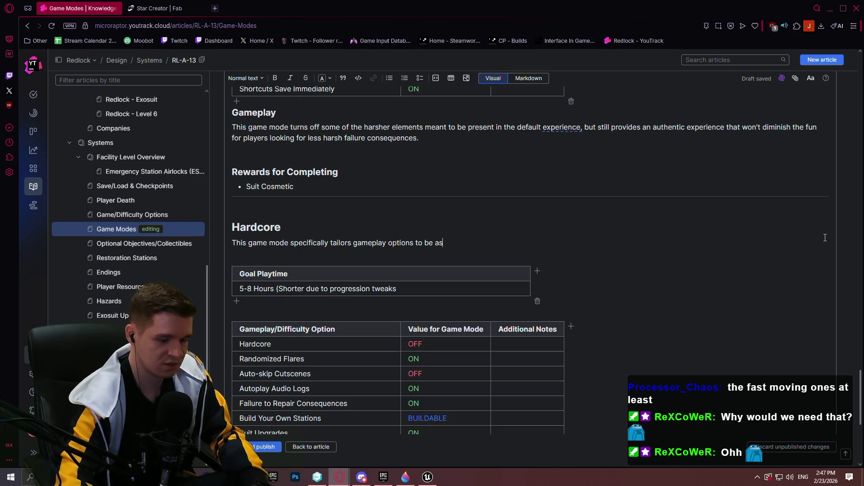
{"action": "type", "text": " unfriendly and challenging as possible"}
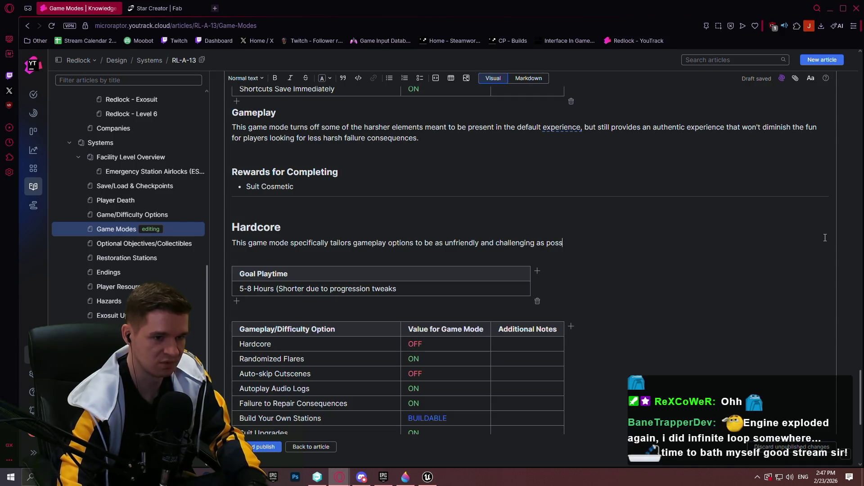
{"action": "type", "text": "; for "}
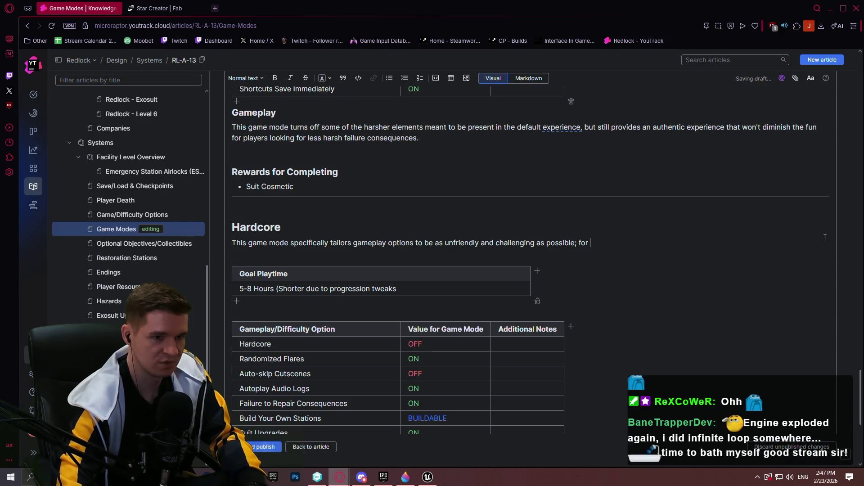
{"action": "type", "text": "true masochists"}
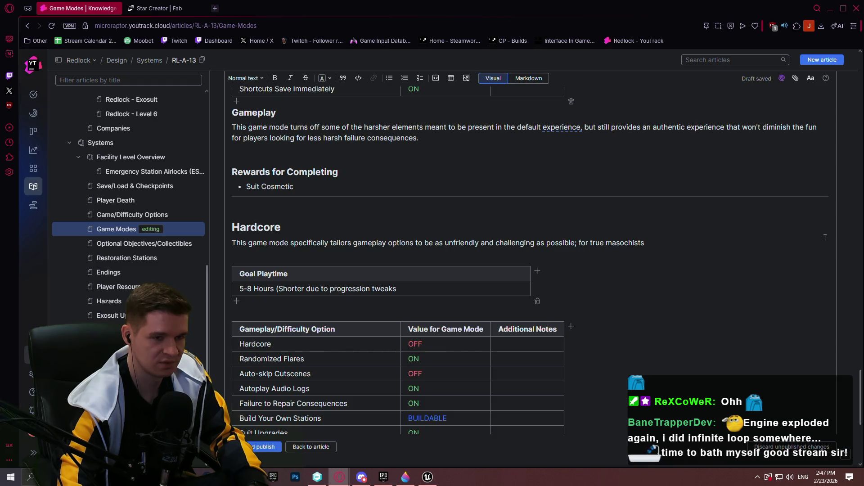
{"action": "type", "text": ", or to force on fo"}
{"action": "type", "text": "r cert"}
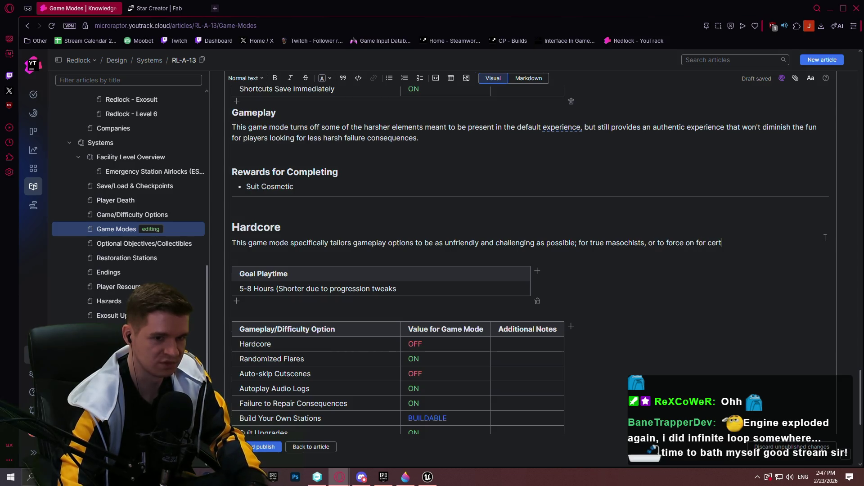
{"action": "type", "text": "ain strea"}
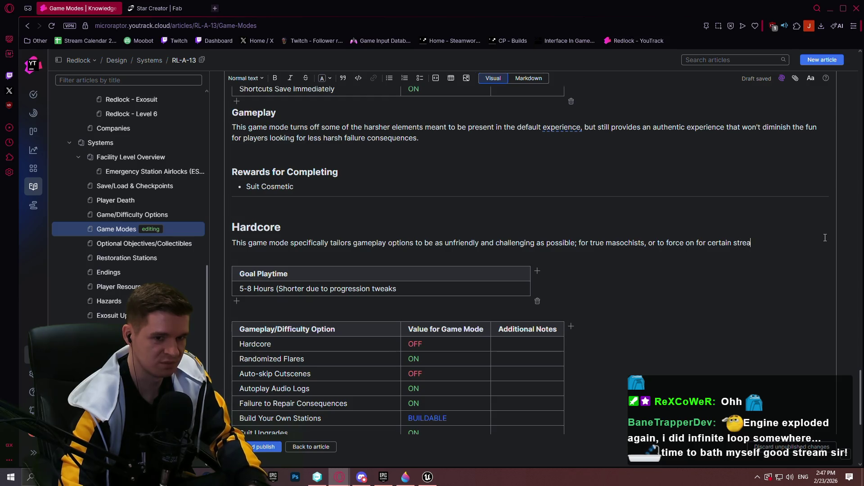
{"action": "type", "text": "mer Steam IDs t"}
{"action": "type", "text": "hat we really"}
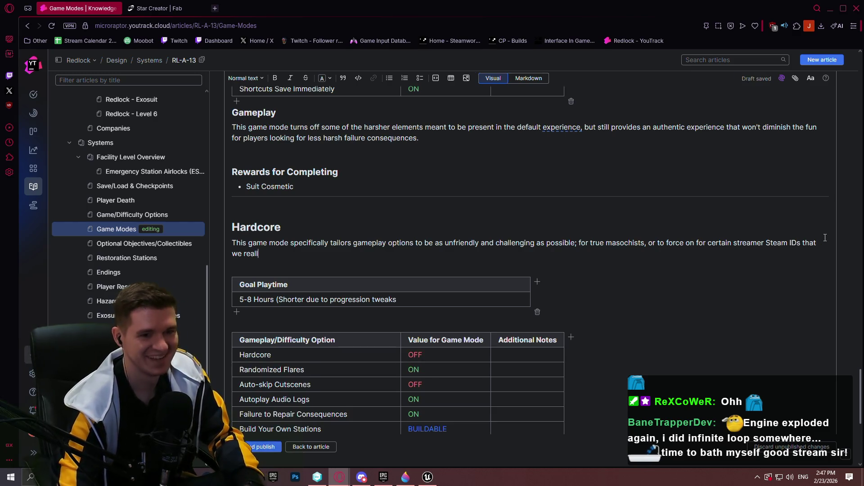
{"action": "key", "text": "ctrl+BackSpace"}
{"action": "key", "text": "ctrl+BackSpace"}
{"action": "key", "text": "ctrl+BackSpace"}
{"action": "key", "text": "ctrl+BackSpace"}
{"action": "key", "text": "ctrl+BackSpace"}
{"action": "key", "text": "ctrl+BackSpace"}
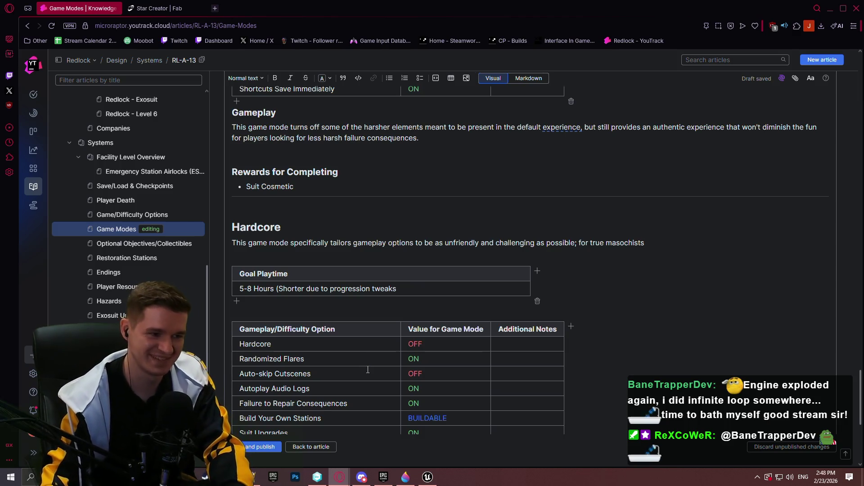
{"action": "scroll", "coordinate": [472, 291], "scroll_direction": "down", "scroll_amount": 2}
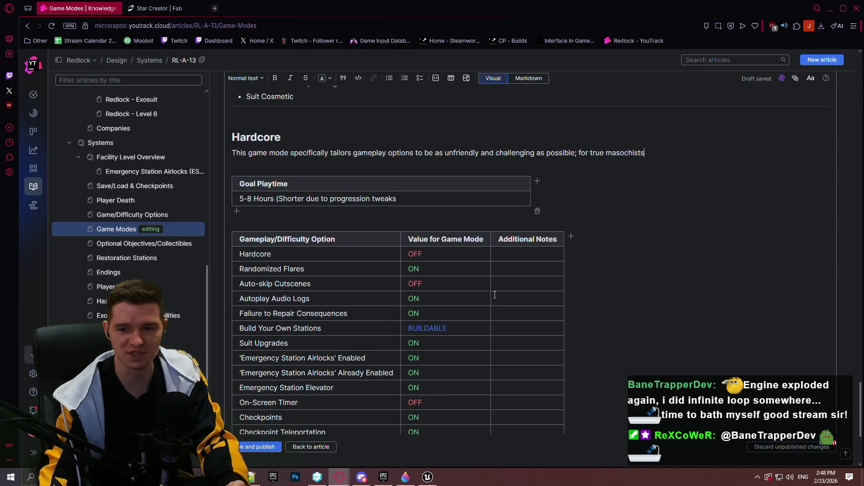
{"action": "scroll", "coordinate": [550, 275], "scroll_direction": "up", "scroll_amount": 3}
{"action": "scroll", "coordinate": [525, 286], "scroll_direction": "down", "scroll_amount": 7}
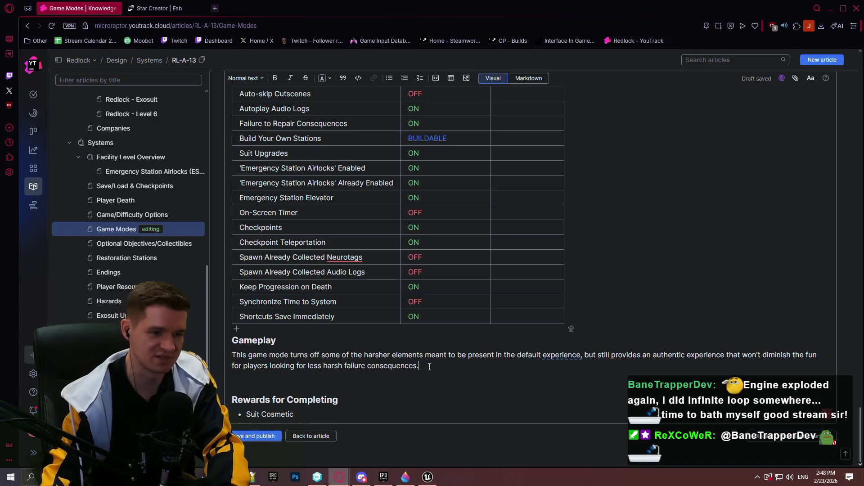
- Replace the Gameplay text after 'This game mode' with 'aims to provide an authentic experience… as challenging as it can be!'
{"action": "left_click_drag", "start_coordinate": [431, 365], "coordinate": [231, 356]}
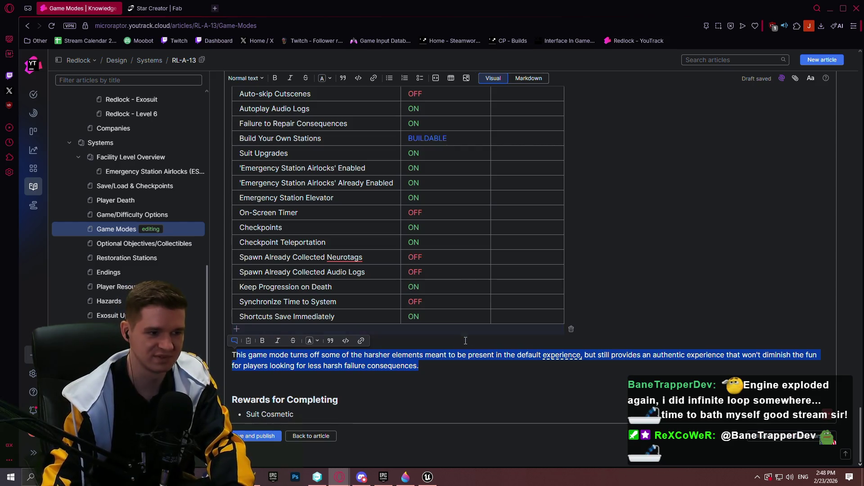
{"action": "left_click", "coordinate": [427, 356]}
{"action": "triple_click", "coordinate": [433, 361]}
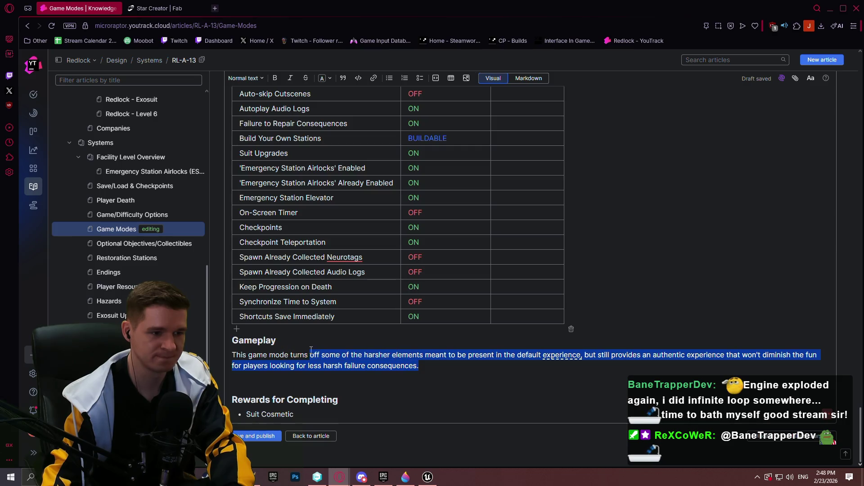
{"action": "mouse_move", "coordinate": [300, 355]}
{"action": "left_mouse_down"}
{"action": "mouse_move", "coordinate": [253, 355]}
{"action": "mouse_move", "coordinate": [293, 354]}
{"action": "left_mouse_up"}
{"action": "type", "text": "ai"}
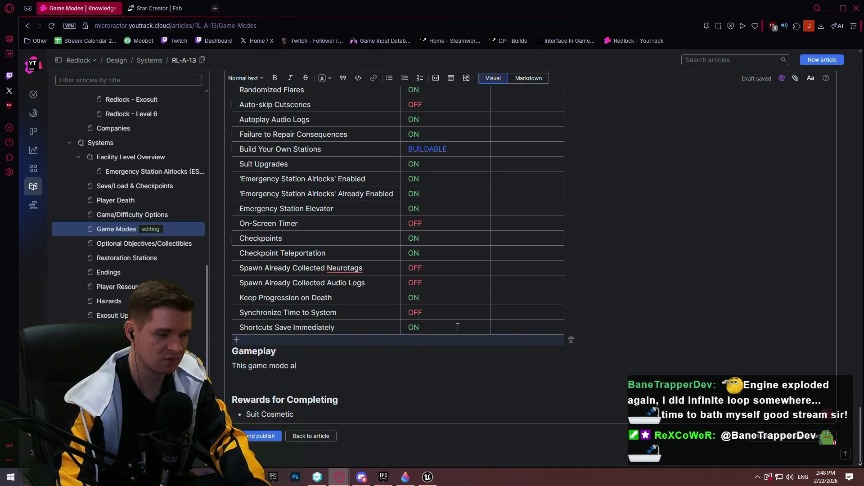
{"action": "type", "text": "ms to uthentic"}
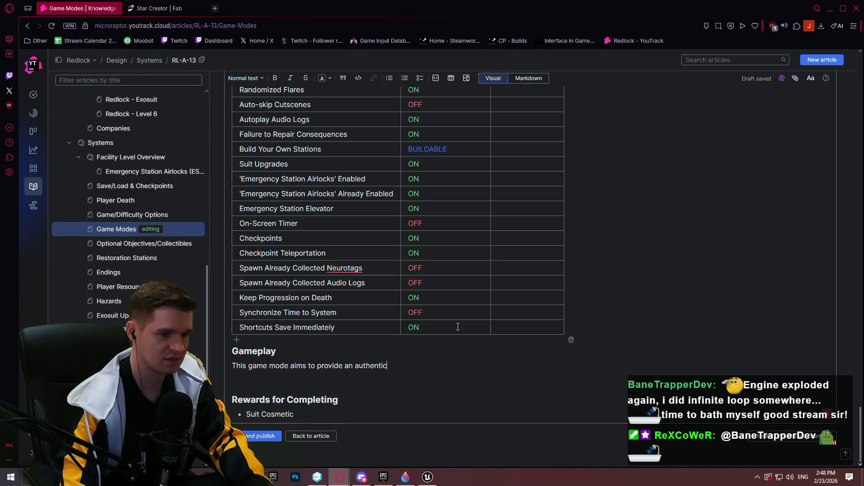
{"action": "type", "text": " perience, wb"}
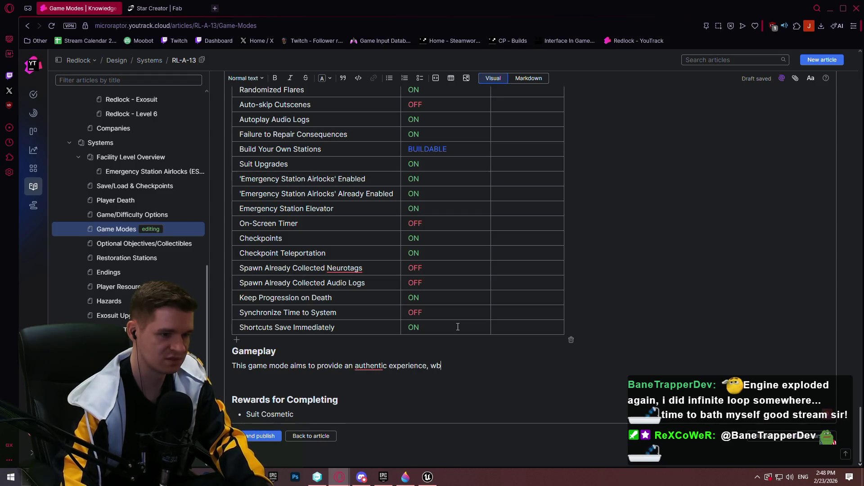
{"action": "type", "text": "ith everything as challenging as it can be!"}
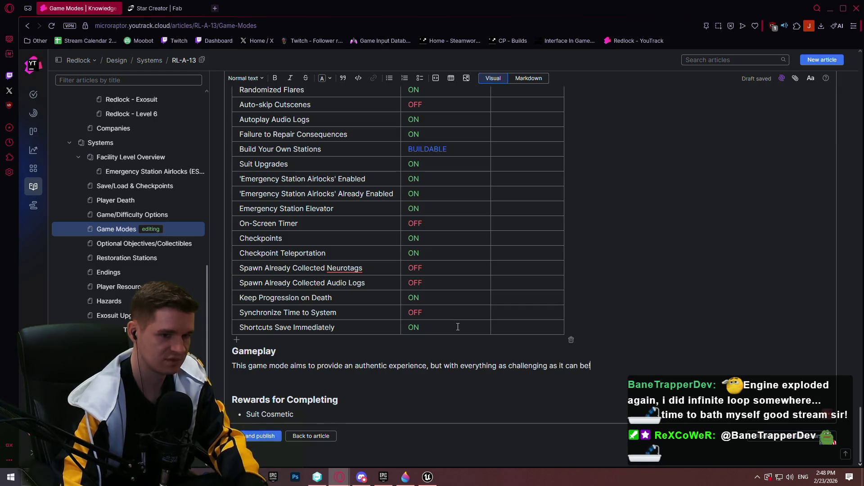
{"action": "scroll", "coordinate": [464, 256], "scroll_direction": "up", "scroll_amount": 2}
{"action": "scroll", "coordinate": [401, 182], "scroll_direction": "down", "scroll_amount": 1}
{"action": "scroll", "coordinate": [315, 185], "scroll_direction": "up", "scroll_amount": 4}
{"action": "scroll", "coordinate": [261, 188], "scroll_direction": "down", "scroll_amount": 3}
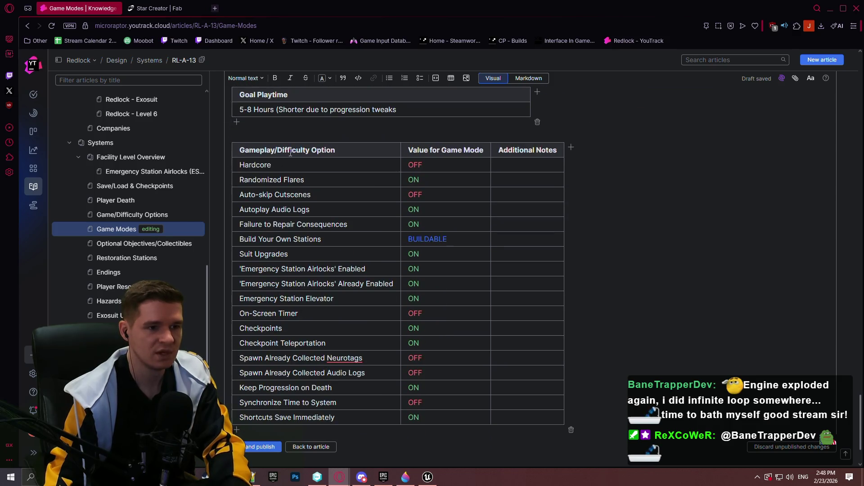
{"action": "left_click", "coordinate": [131, 214]}
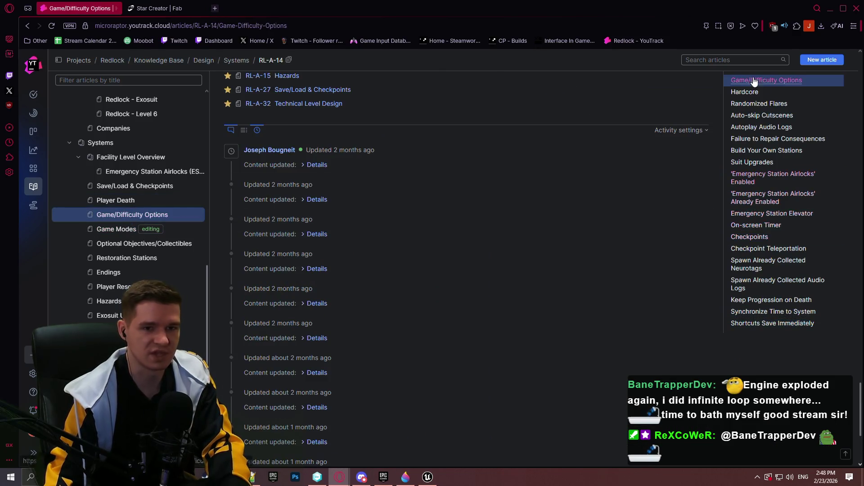
{"action": "left_click", "coordinate": [755, 92]}
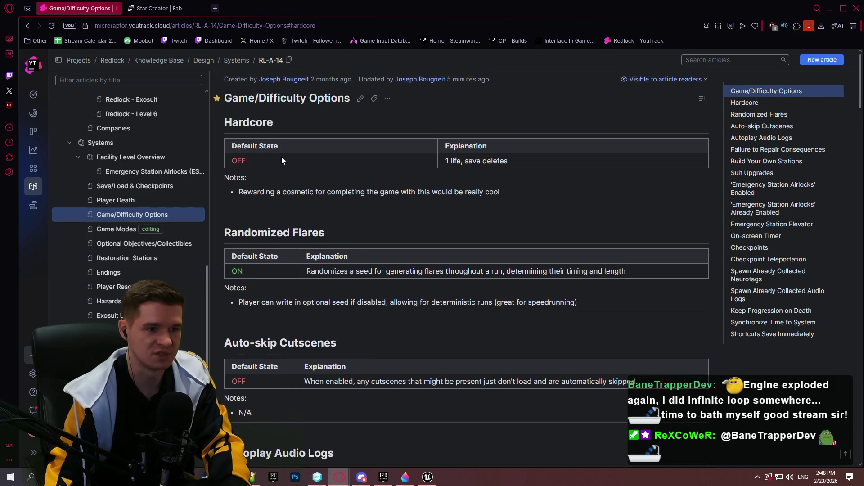
{"action": "left_click", "coordinate": [139, 235]}
{"action": "scroll", "coordinate": [447, 234], "scroll_direction": "down", "scroll_amount": 3}
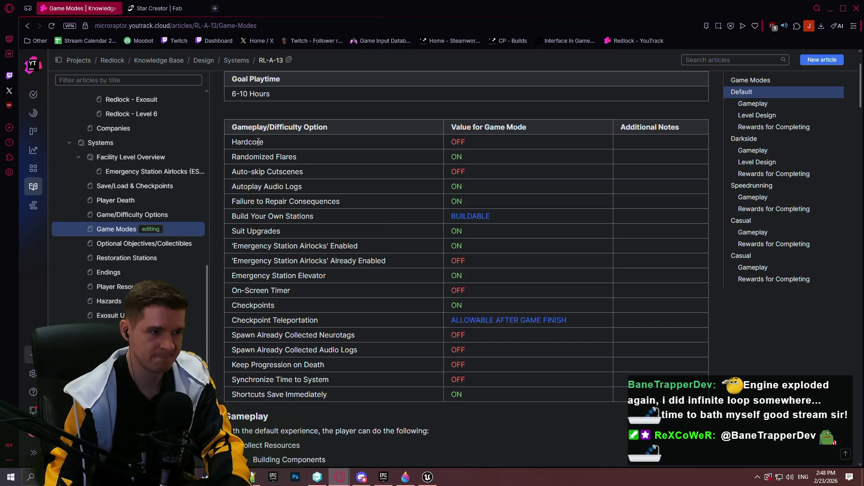
{"action": "scroll", "coordinate": [259, 143], "scroll_direction": "up", "scroll_amount": 1}
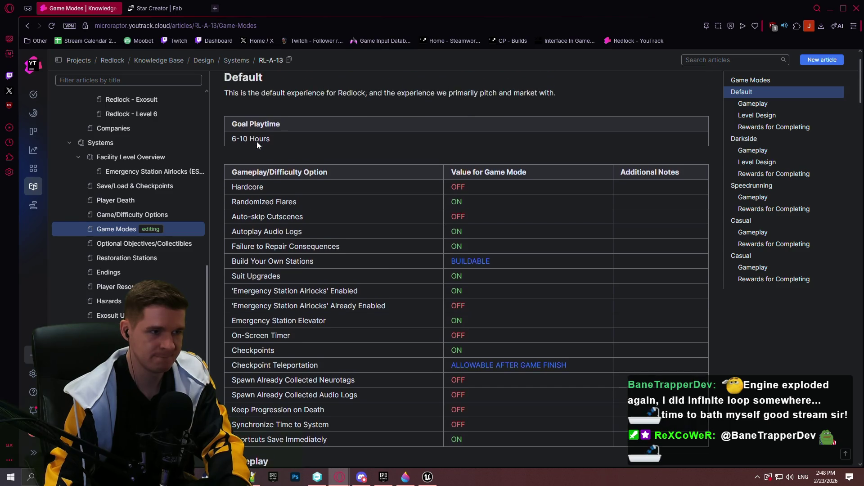
{"action": "scroll", "coordinate": [405, 202], "scroll_direction": "down", "scroll_amount": 2}
{"action": "scroll", "coordinate": [332, 104], "scroll_direction": "up", "scroll_amount": 3}
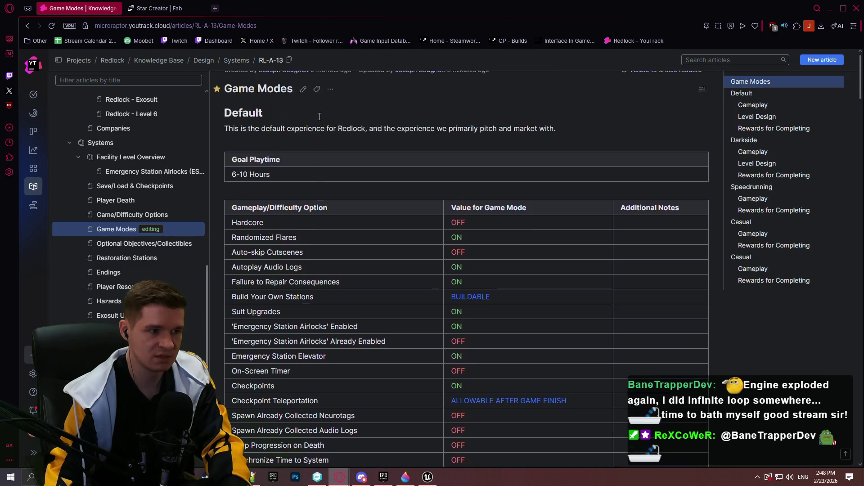
{"action": "left_click", "coordinate": [310, 108]}
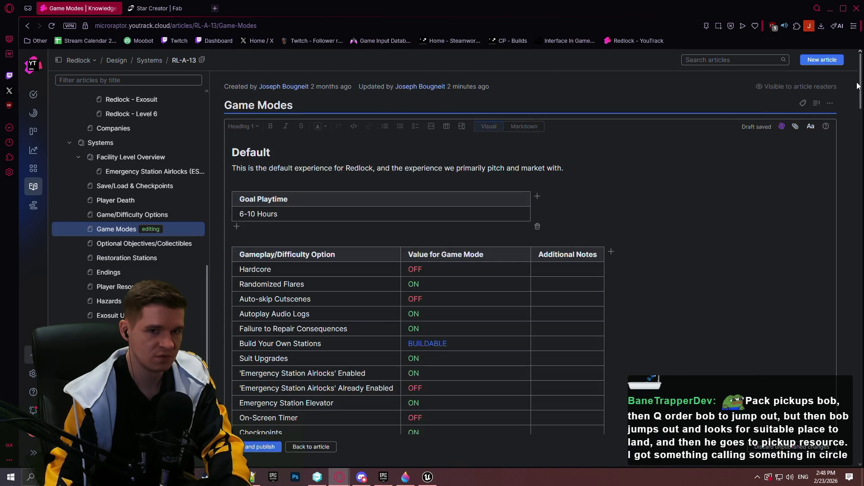
{"action": "left_click_drag", "start_coordinate": [862, 68], "coordinate": [858, 378]}
{"action": "scroll", "coordinate": [540, 270], "scroll_direction": "up", "scroll_amount": 5}
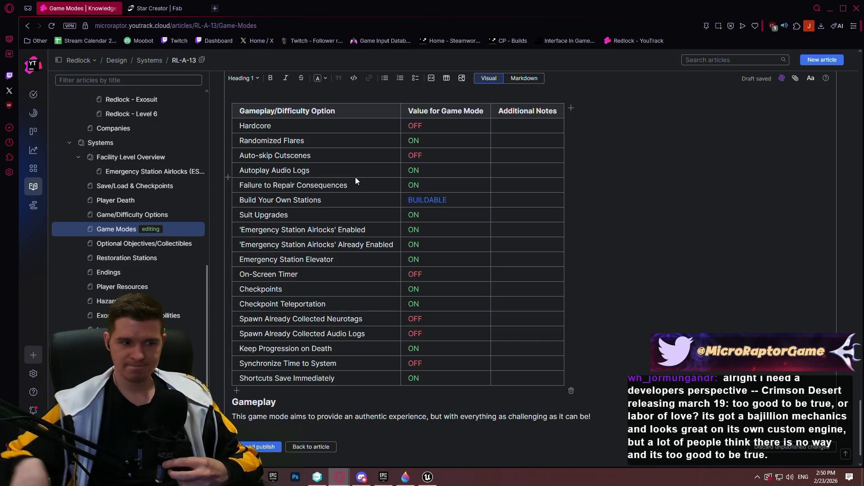
{"action": "scroll", "coordinate": [304, 265], "scroll_direction": "up", "scroll_amount": 5}
{"action": "scroll", "coordinate": [305, 264], "scroll_direction": "down", "scroll_amount": 6}
{"action": "left_click", "coordinate": [427, 477]}
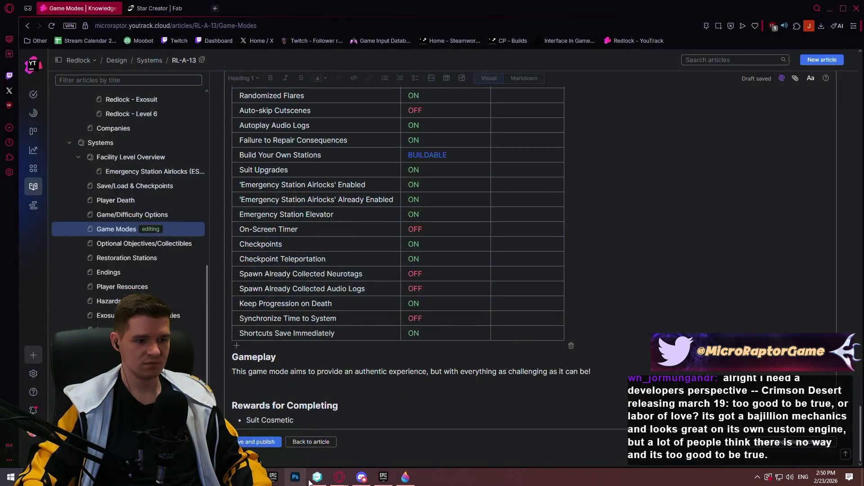
{"action": "left_click", "coordinate": [317, 477]}
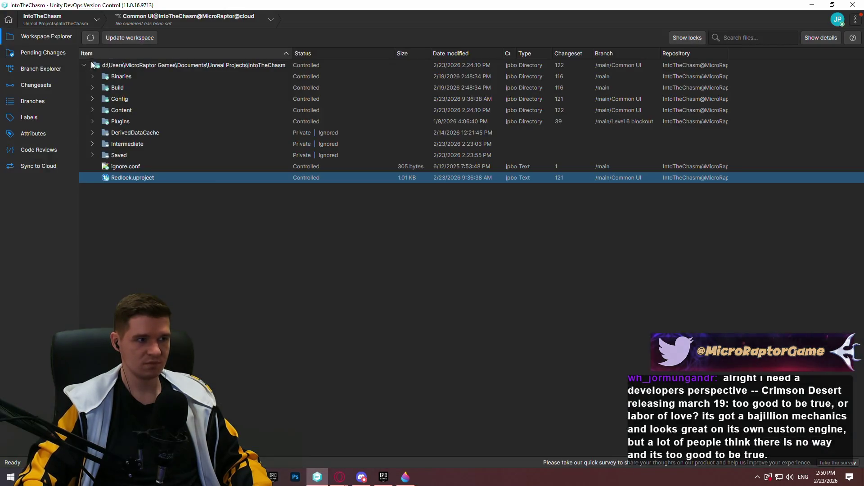
{"action": "left_click", "coordinate": [45, 52]}
{"action": "left_click", "coordinate": [46, 68]}
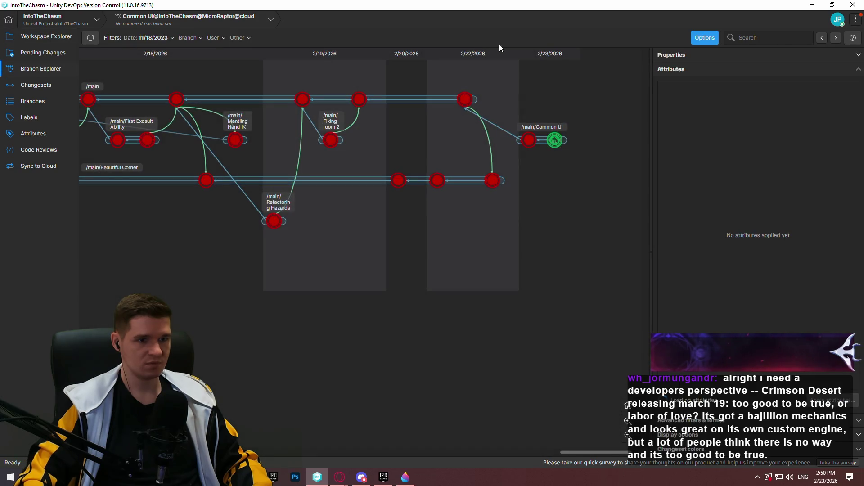
{"action": "left_click", "coordinate": [339, 477]}
{"action": "scroll", "coordinate": [363, 219], "scroll_direction": "up", "scroll_amount": 1}
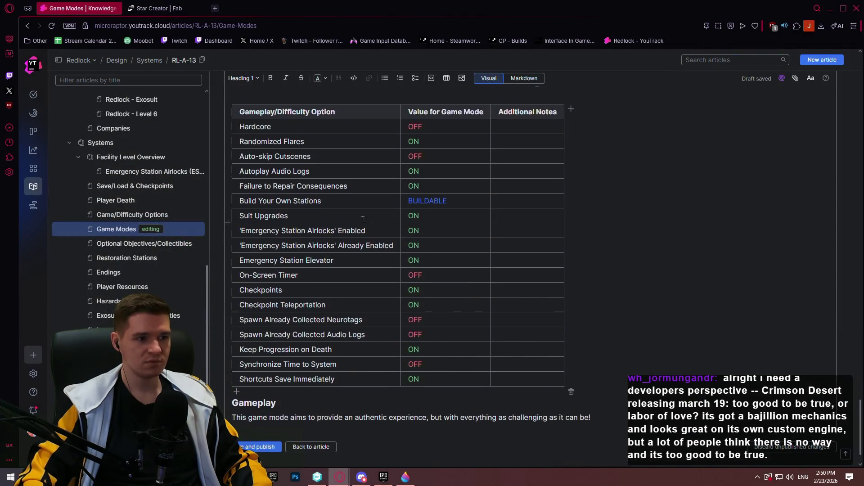
- Enter Ironman in the Hardcore option row of the first options table
{"action": "scroll", "coordinate": [362, 219], "scroll_direction": "up", "scroll_amount": 4}
{"action": "left_click_drag", "start_coordinate": [272, 306], "coordinate": [239, 306]}
{"action": "left_click", "coordinate": [287, 307]}
{"action": "type", "text": "Ironman"}
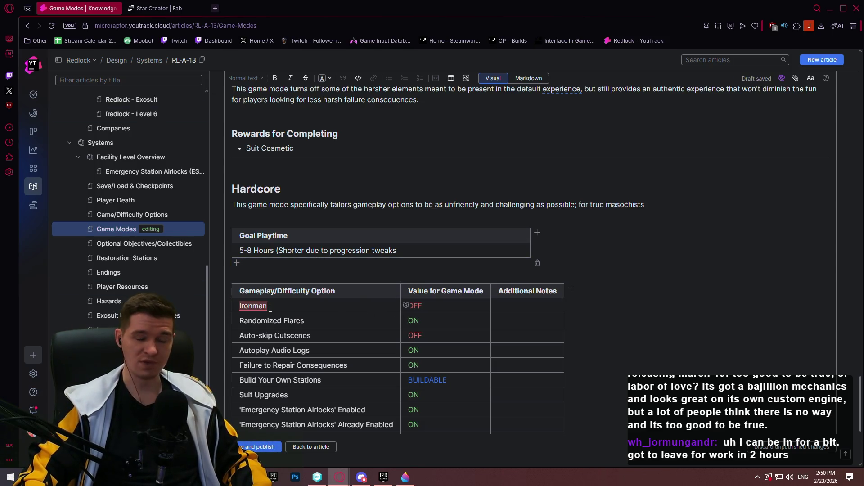
{"action": "mouse_move", "coordinate": [271, 308]}
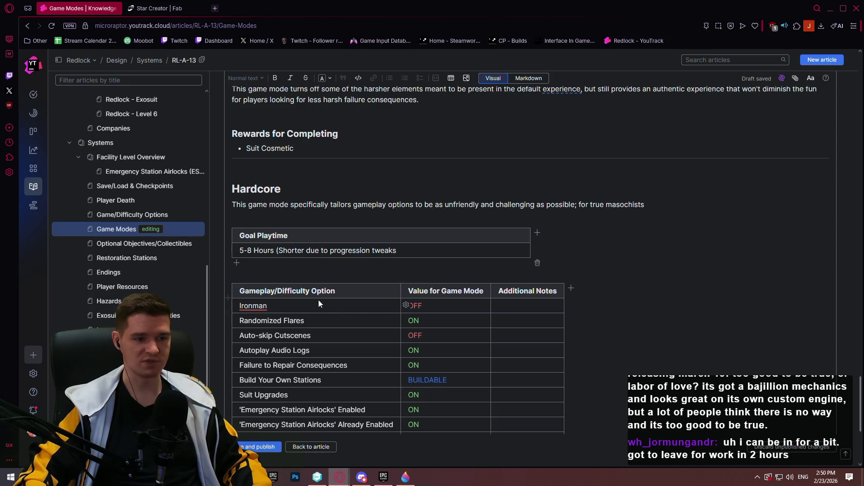
{"action": "scroll", "coordinate": [324, 302], "scroll_direction": "down", "scroll_amount": 2}
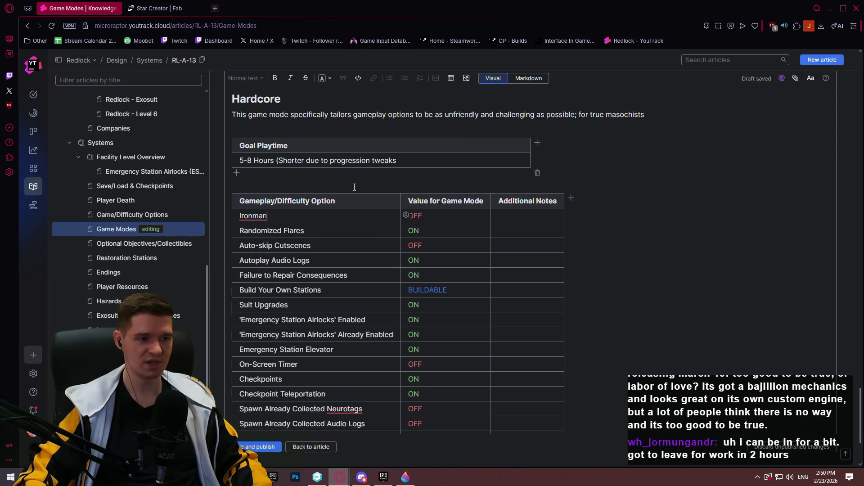
{"action": "left_click", "coordinate": [278, 219]}
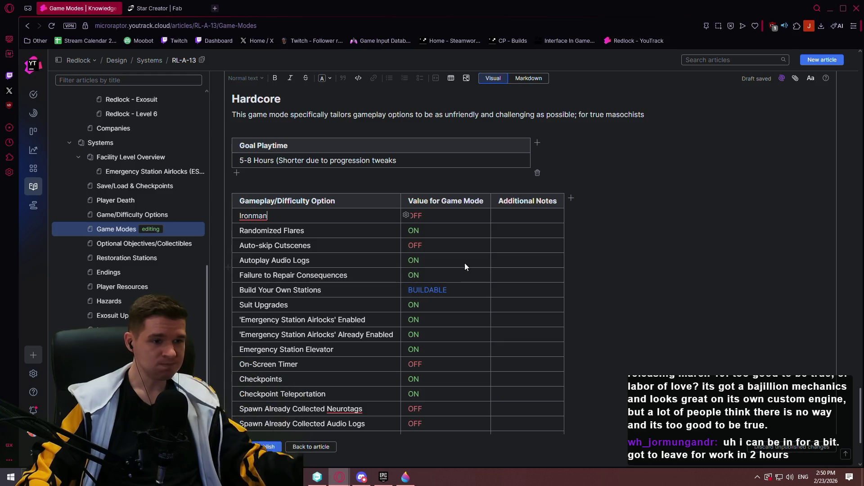
- Rename Hardcore to Ironman in the Casual options table and the table above it
{"action": "scroll", "coordinate": [314, 245], "scroll_direction": "up", "scroll_amount": 2}
{"action": "scroll", "coordinate": [313, 244], "scroll_direction": "up", "scroll_amount": 10}
{"action": "scroll", "coordinate": [307, 217], "scroll_direction": "down", "scroll_amount": 8}
{"action": "mouse_move", "coordinate": [285, 263]}
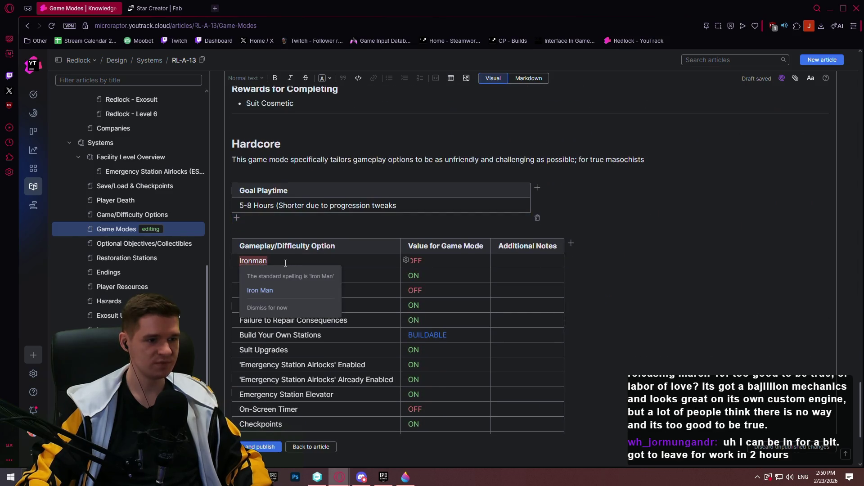
{"action": "scroll", "coordinate": [288, 238], "scroll_direction": "up", "scroll_amount": 9}
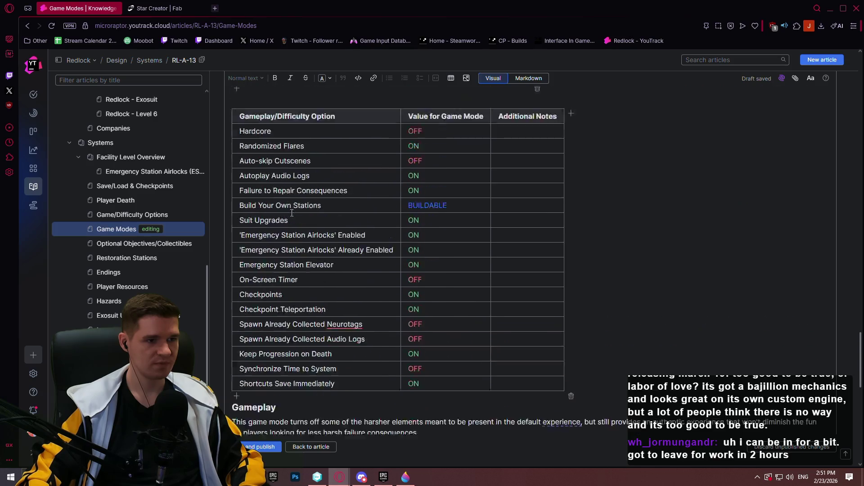
{"action": "scroll", "coordinate": [292, 213], "scroll_direction": "up", "scroll_amount": 4}
{"action": "double_click", "coordinate": [254, 292]}
{"action": "type", "text": "Ironman"}
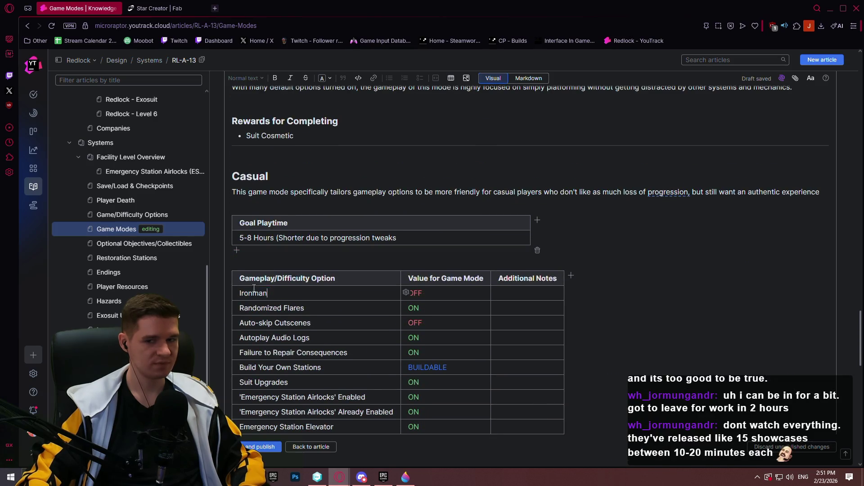
{"action": "scroll", "coordinate": [346, 236], "scroll_direction": "up", "scroll_amount": 3}
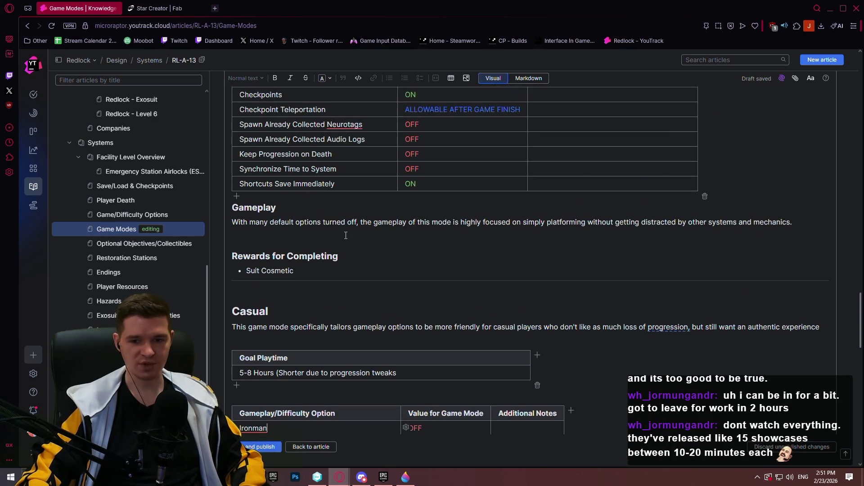
{"action": "scroll", "coordinate": [345, 235], "scroll_direction": "up", "scroll_amount": 5}
{"action": "double_click", "coordinate": [272, 159]}
{"action": "type", "text": "Ironman"}
- Rename Hardcore to Ironman in the Darkside and Default options tables
{"action": "scroll", "coordinate": [330, 170], "scroll_direction": "up", "scroll_amount": 9}
{"action": "scroll", "coordinate": [330, 170], "scroll_direction": "up", "scroll_amount": 10}
{"action": "left_click", "coordinate": [269, 306]}
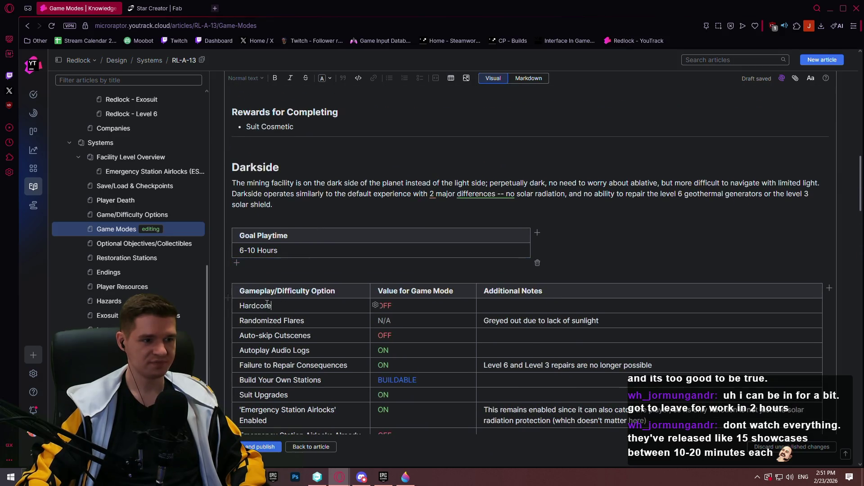
{"action": "double_click", "coordinate": [254, 306]}
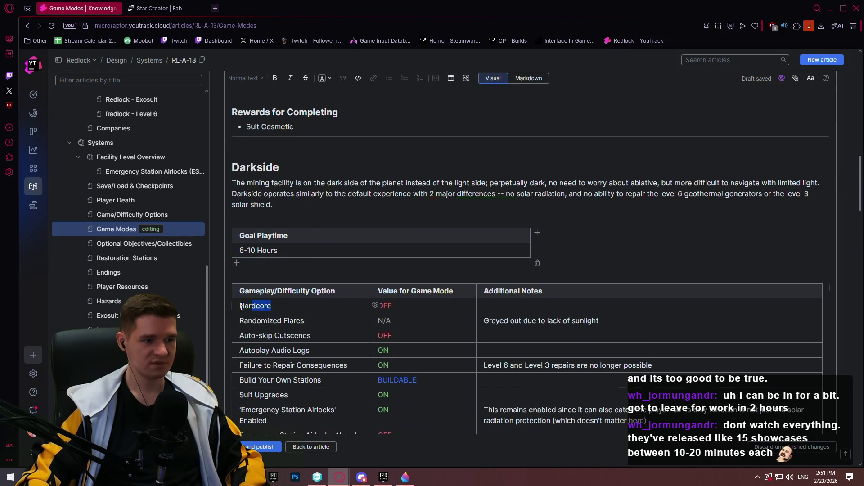
{"action": "type", "text": "Ironman"}
{"action": "scroll", "coordinate": [322, 185], "scroll_direction": "up", "scroll_amount": 1}
{"action": "scroll", "coordinate": [323, 185], "scroll_direction": "up", "scroll_amount": 20}
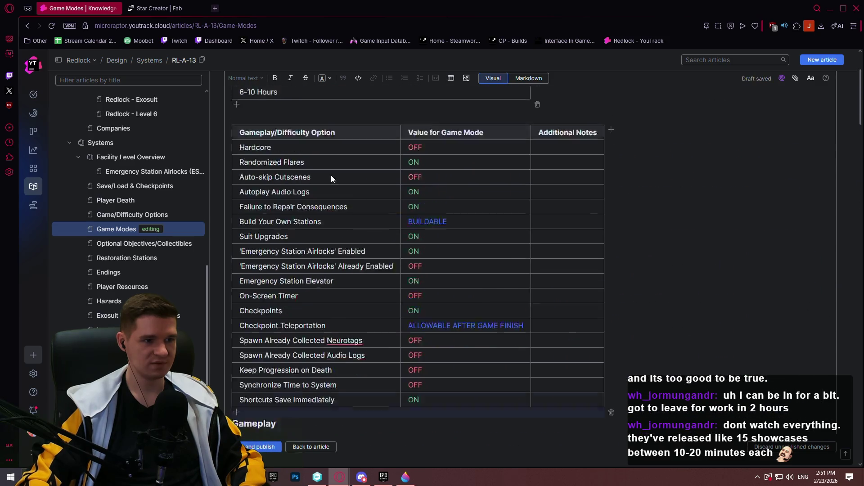
{"action": "left_click", "coordinate": [284, 221]}
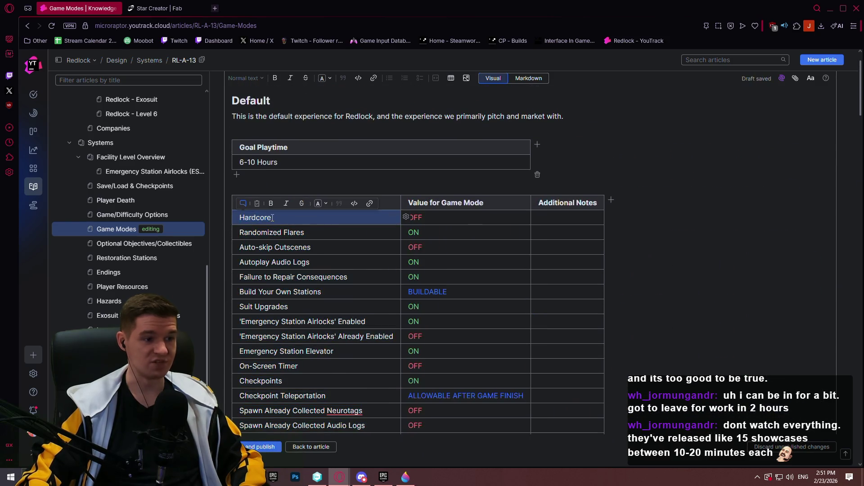
{"action": "double_click", "coordinate": [242, 221]}
{"action": "type", "text": "Ironman"}
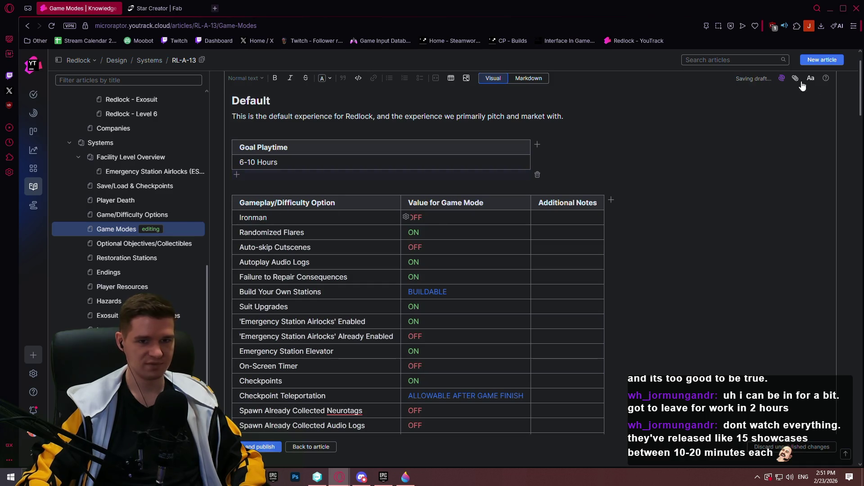
{"action": "scroll", "coordinate": [860, 94], "scroll_direction": "down", "scroll_amount": 2}
{"action": "scroll", "coordinate": [847, 135], "scroll_direction": "down", "scroll_amount": 15}
{"action": "scroll", "coordinate": [831, 207], "scroll_direction": "up", "scroll_amount": 15}
{"action": "scroll", "coordinate": [828, 288], "scroll_direction": "down", "scroll_amount": 8}
{"action": "scroll", "coordinate": [837, 311], "scroll_direction": "down", "scroll_amount": 8}
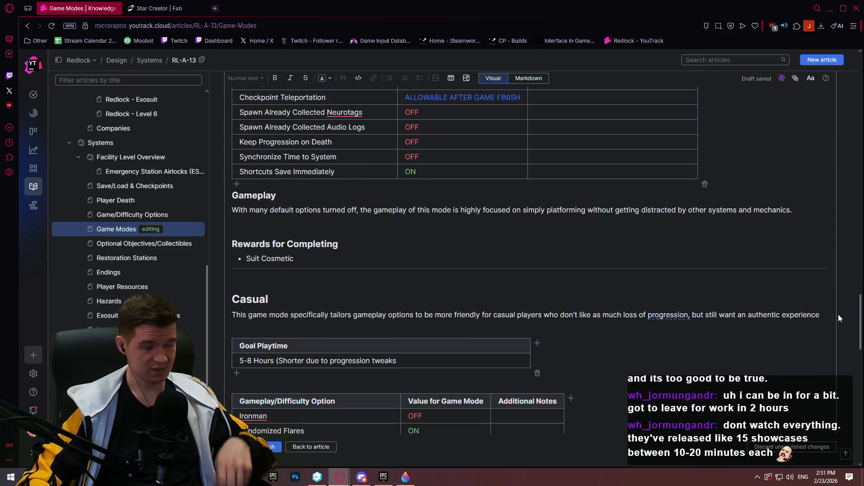
{"action": "scroll", "coordinate": [831, 363], "scroll_direction": "down", "scroll_amount": 2}
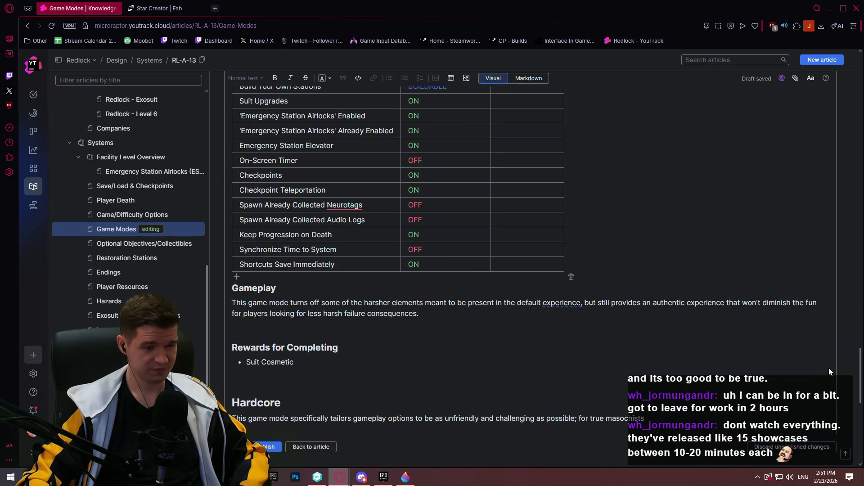
{"action": "scroll", "coordinate": [828, 392], "scroll_direction": "down", "scroll_amount": 7}
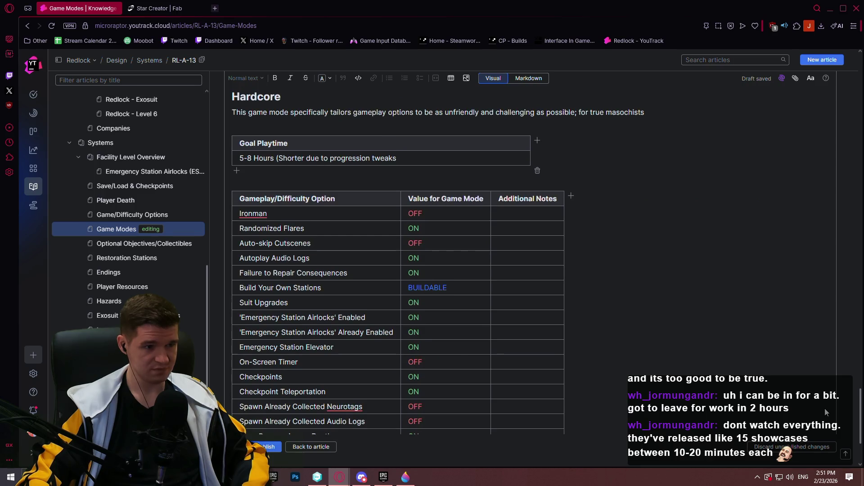
{"action": "scroll", "coordinate": [448, 241], "scroll_direction": "down", "scroll_amount": 2}
{"action": "scroll", "coordinate": [371, 143], "scroll_direction": "up", "scroll_amount": 3}
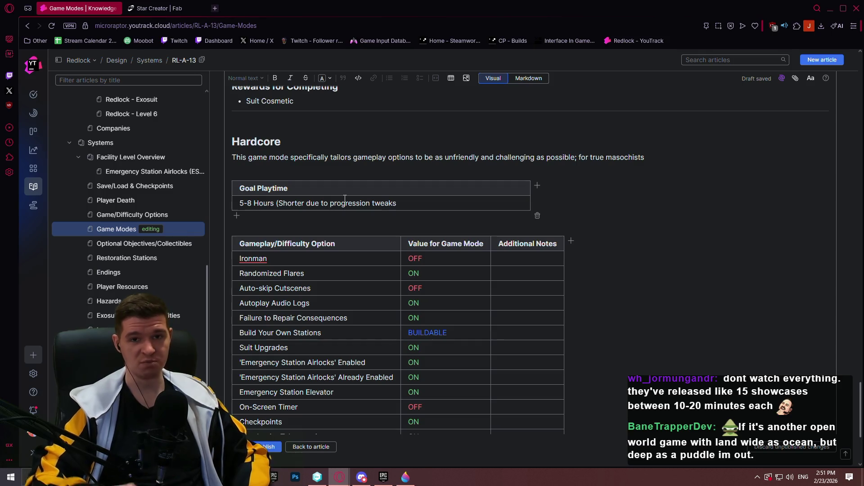
{"action": "scroll", "coordinate": [366, 203], "scroll_direction": "down", "scroll_amount": 3}
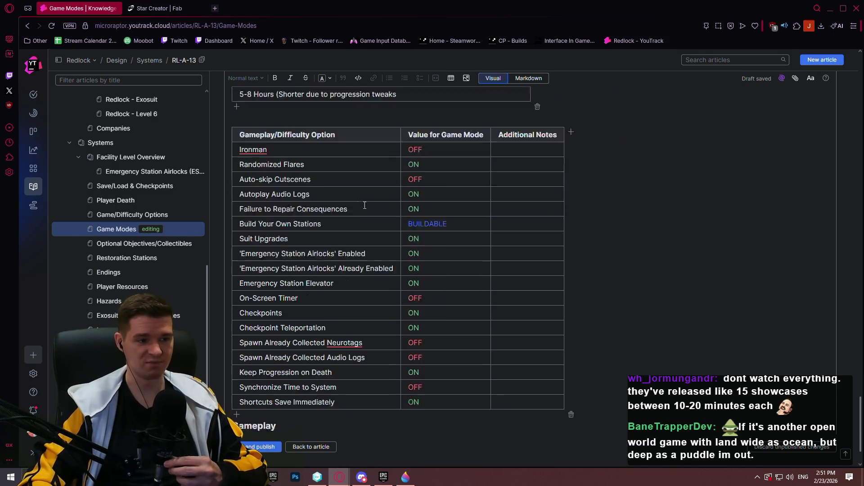
{"action": "scroll", "coordinate": [441, 222], "scroll_direction": "down", "scroll_amount": 1}
{"action": "scroll", "coordinate": [444, 221], "scroll_direction": "up", "scroll_amount": 3}
{"action": "scroll", "coordinate": [445, 221], "scroll_direction": "down", "scroll_amount": 3}
{"action": "scroll", "coordinate": [443, 228], "scroll_direction": "up", "scroll_amount": 2}
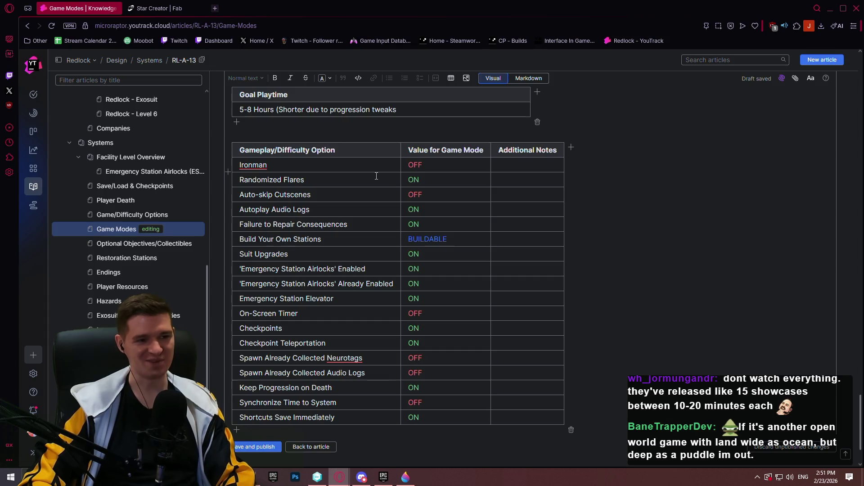
{"action": "scroll", "coordinate": [373, 182], "scroll_direction": "down", "scroll_amount": 2}
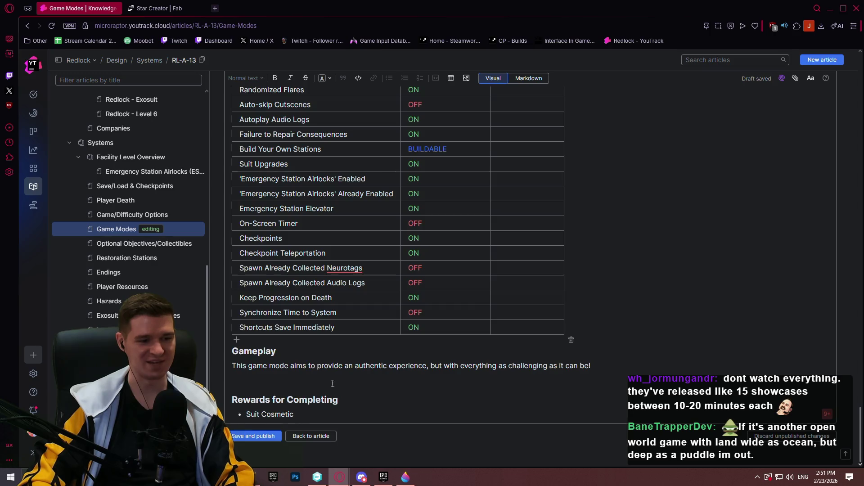
{"action": "double_click", "coordinate": [360, 270]}
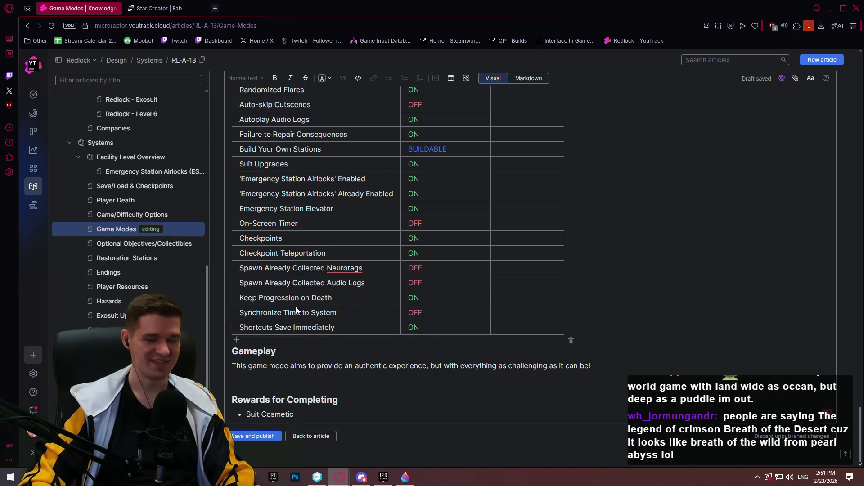
{"action": "scroll", "coordinate": [436, 220], "scroll_direction": "up", "scroll_amount": 4}
{"action": "scroll", "coordinate": [439, 226], "scroll_direction": "down", "scroll_amount": 3}
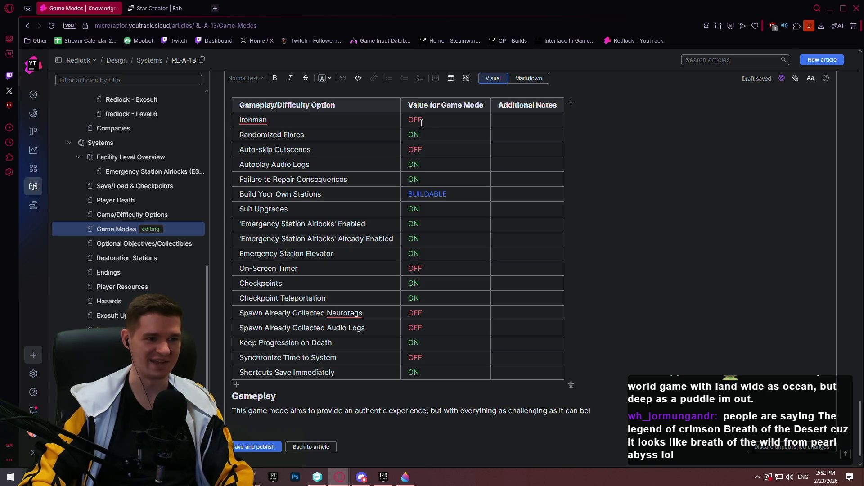
{"action": "scroll", "coordinate": [382, 122], "scroll_direction": "up", "scroll_amount": 5}
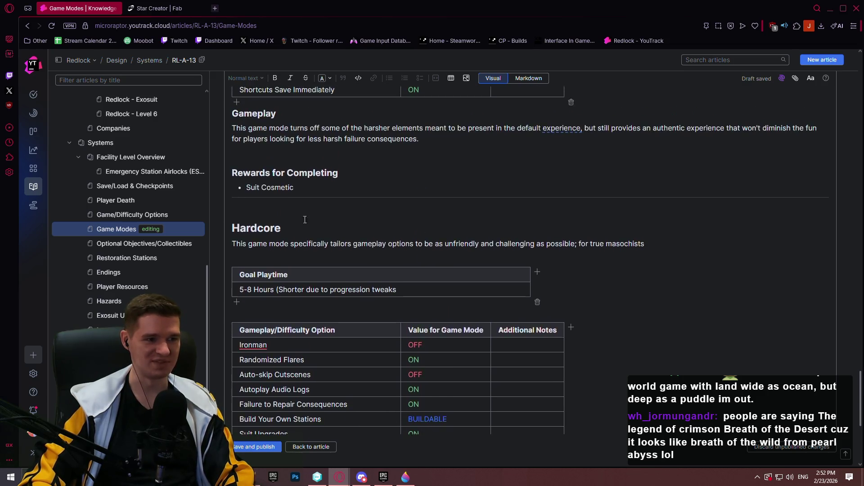
{"action": "scroll", "coordinate": [306, 119], "scroll_direction": "down", "scroll_amount": 3}
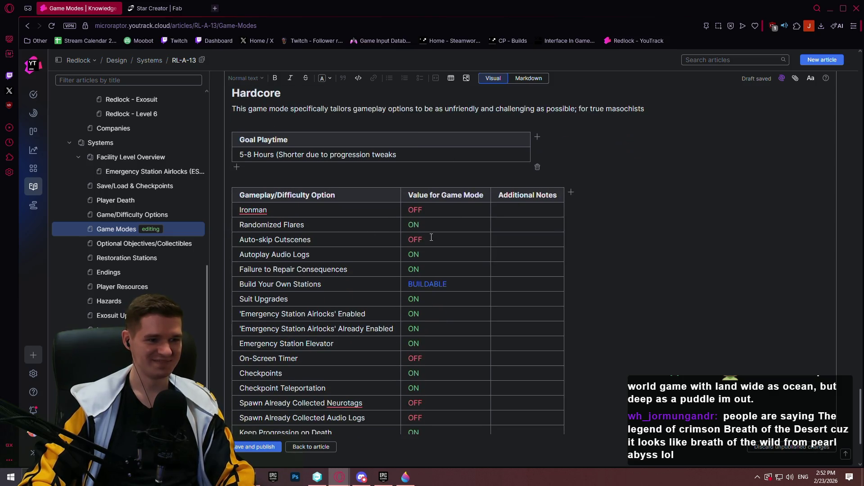
{"action": "scroll", "coordinate": [427, 225], "scroll_direction": "down", "scroll_amount": 3}
{"action": "scroll", "coordinate": [423, 189], "scroll_direction": "up", "scroll_amount": 1}
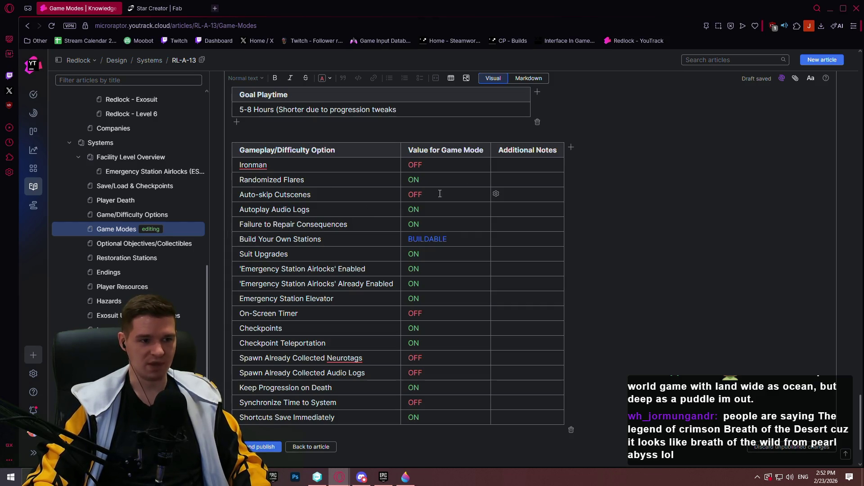
{"action": "scroll", "coordinate": [440, 193], "scroll_direction": "down", "scroll_amount": 1}
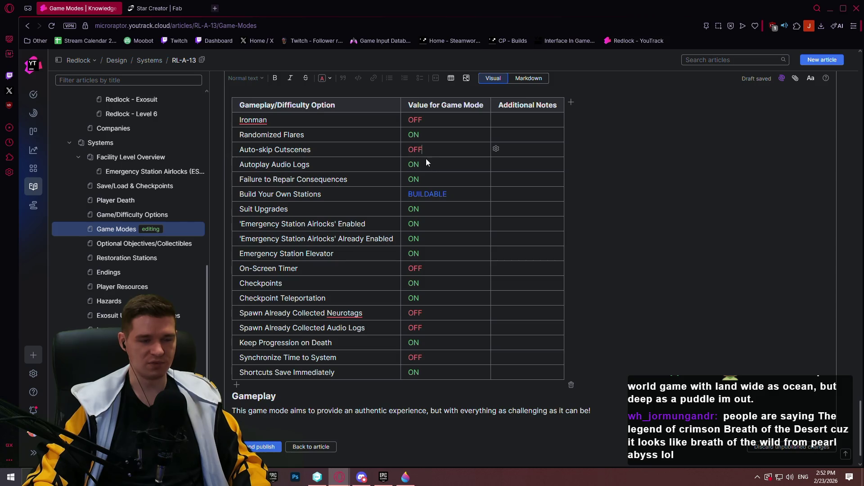
{"action": "left_click", "coordinate": [443, 180]}
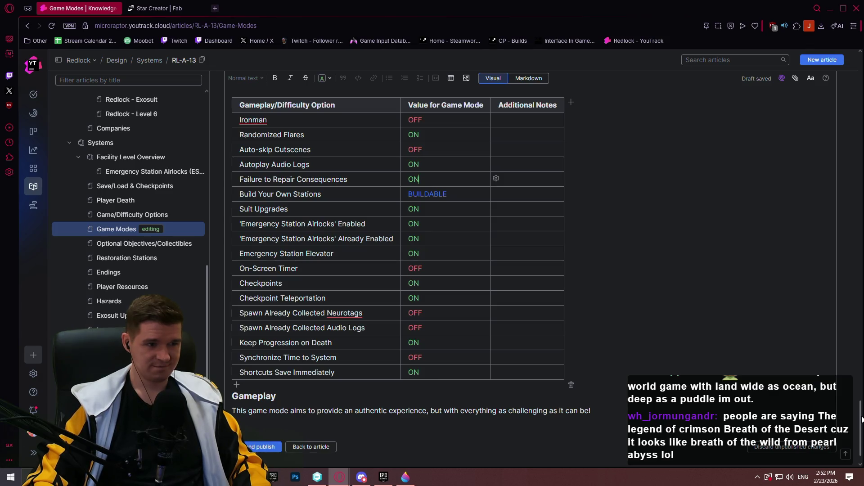
- Change the Airlocks Enabled and Emergency Station Elevator values to OFF
{"action": "left_click", "coordinate": [453, 195]}
{"action": "mouse_move", "coordinate": [453, 195]}
{"action": "left_mouse_down"}
{"action": "mouse_move", "coordinate": [432, 360]}
{"action": "mouse_move", "coordinate": [435, 209]}
{"action": "left_mouse_up"}
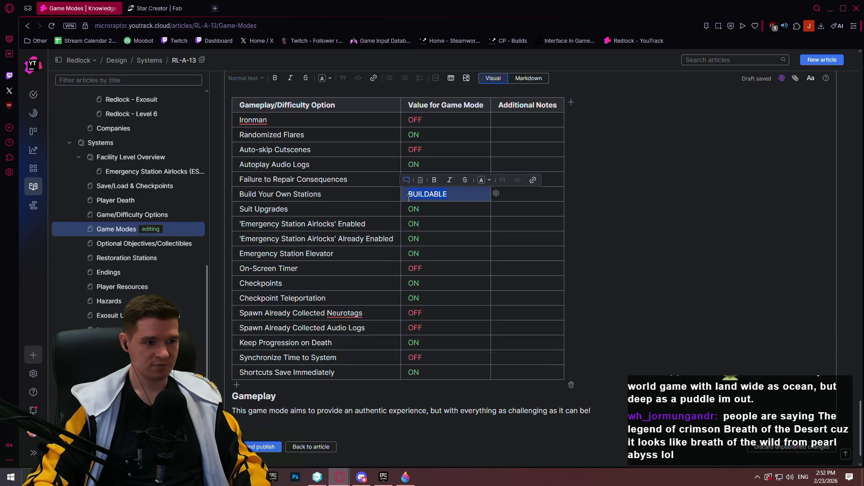
{"action": "key", "text": "shift+Left"}
{"action": "key", "text": "shift+Left"}
{"action": "key", "text": "shift+Left"}
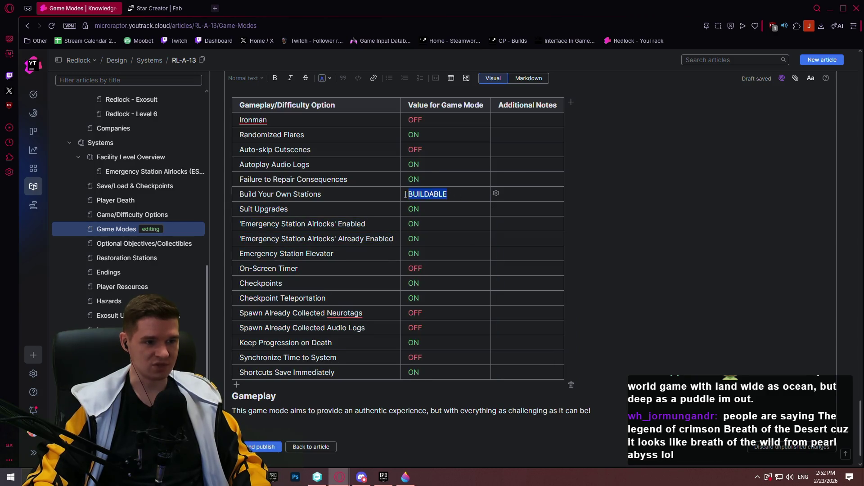
{"action": "left_click", "coordinate": [432, 213]}
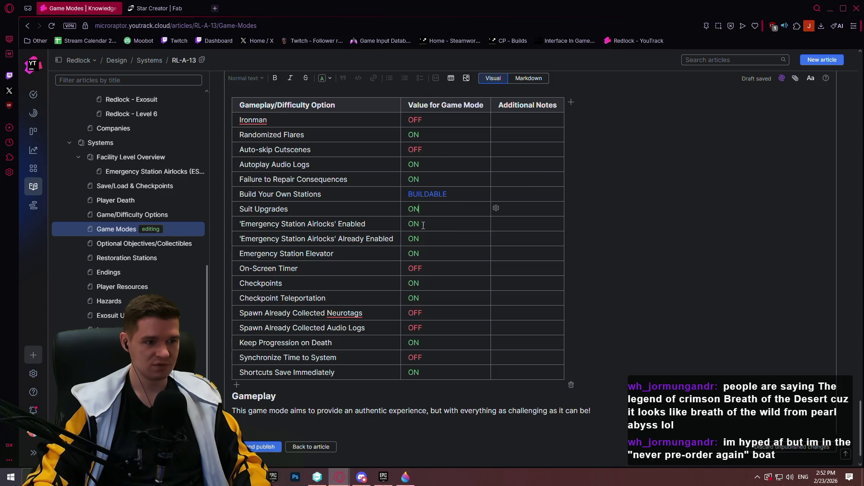
{"action": "left_click", "coordinate": [442, 226]}
{"action": "key", "text": "shift+Left"}
{"action": "key", "text": "shift+Left"}
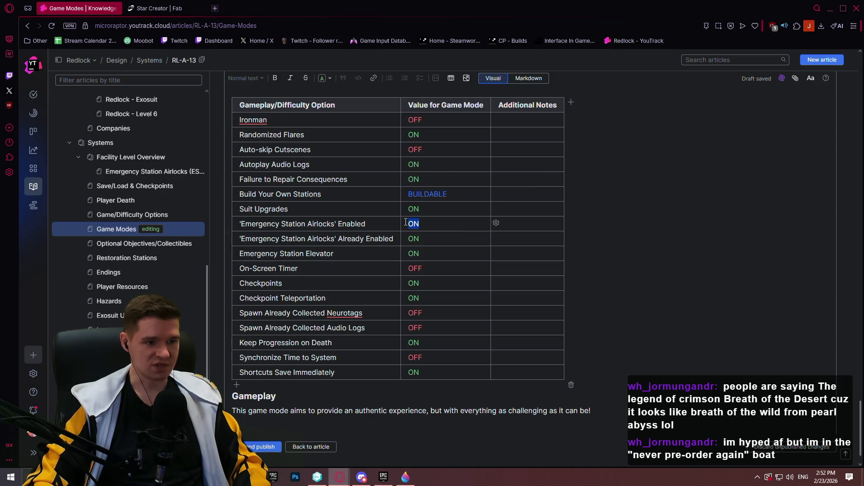
{"action": "type", "text": "FF"}
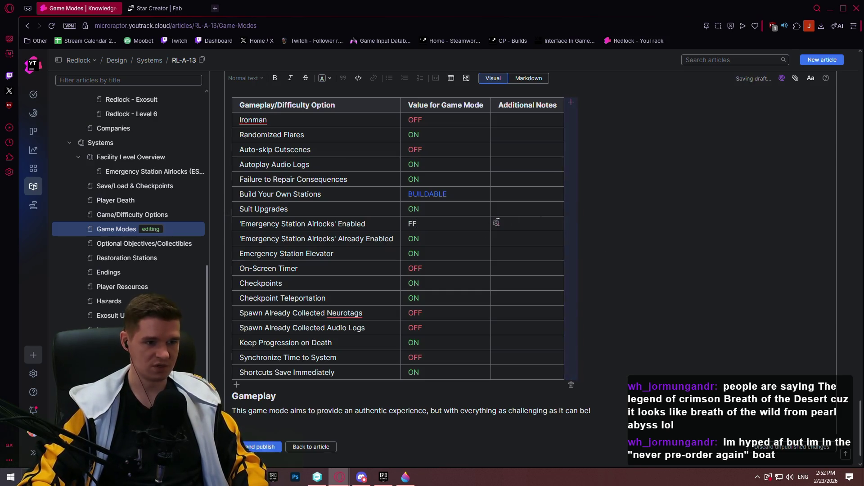
{"action": "key", "text": "Home"}
{"action": "type", "text": "O"}
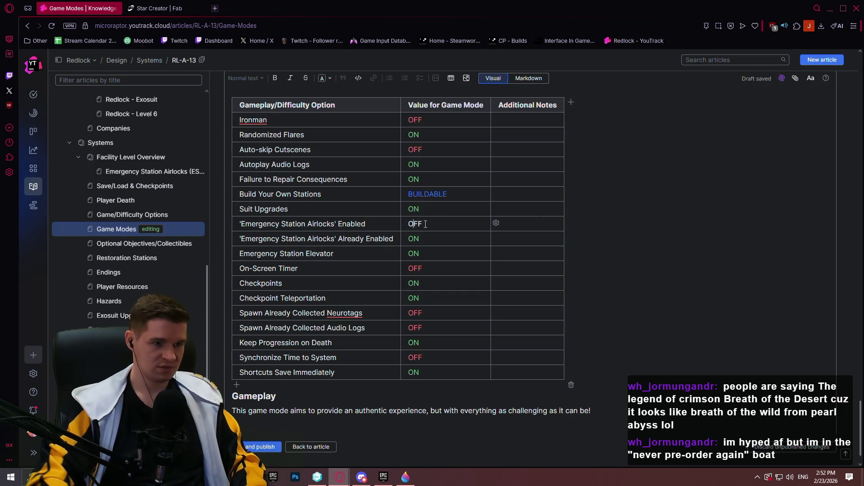
{"action": "mouse_move", "coordinate": [425, 224]}
{"action": "left_mouse_down"}
{"action": "mouse_move", "coordinate": [405, 225]}
{"action": "mouse_move", "coordinate": [412, 239]}
{"action": "left_mouse_up"}
{"action": "type", "text": "OFF"}
{"action": "double_click", "coordinate": [411, 253]}
{"action": "type", "text": "OFF"}
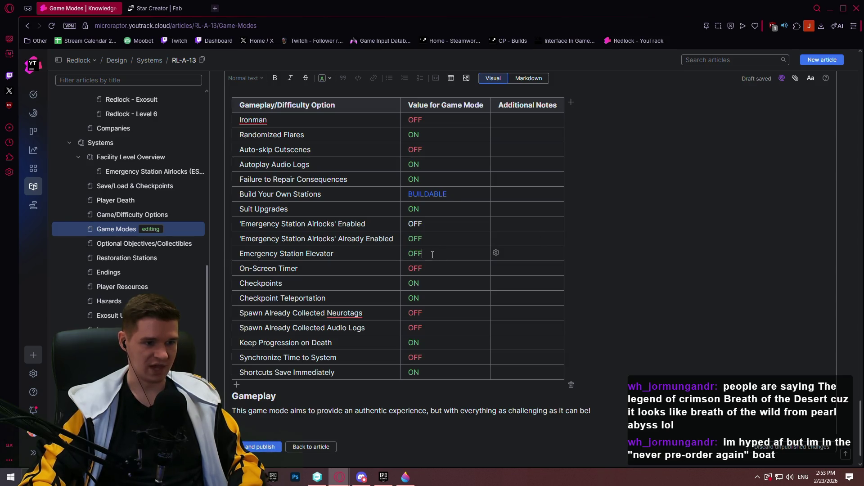
- Colour the OFF values for Airlocks Already Enabled, Emergency Station Elevator and Airlocks Enabled red
{"action": "double_click", "coordinate": [409, 239]}
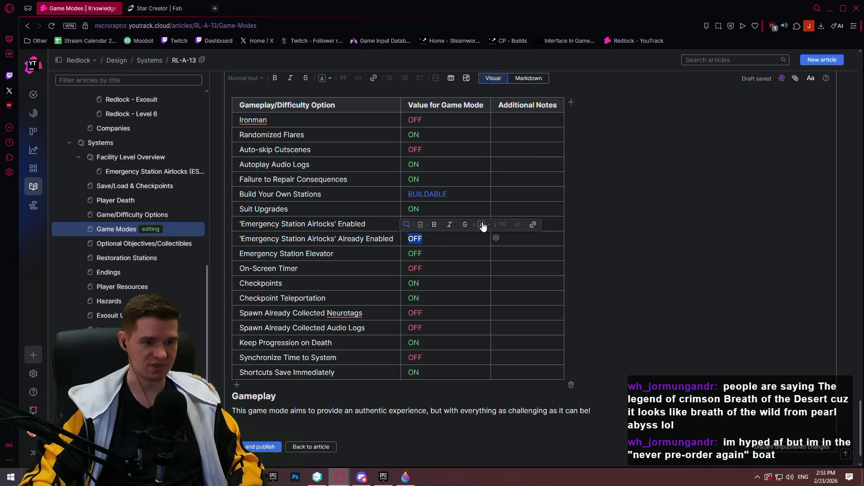
{"action": "left_click", "coordinate": [482, 224]}
{"action": "left_click", "coordinate": [518, 325]}
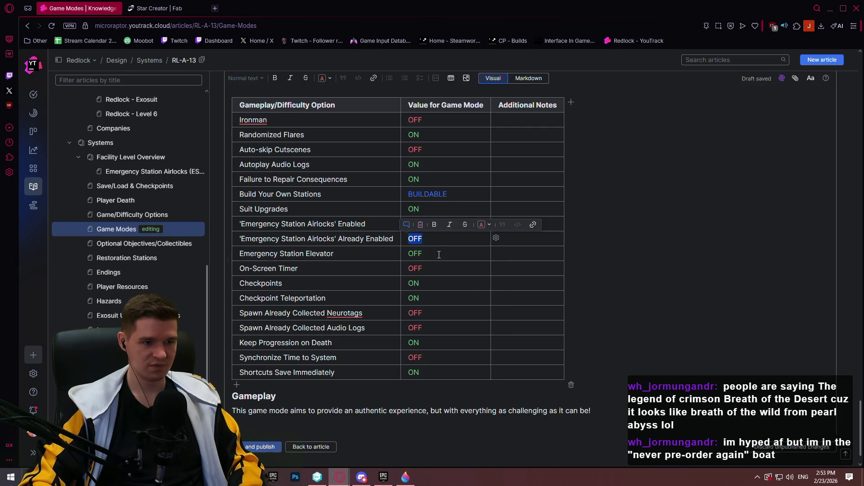
{"action": "double_click", "coordinate": [414, 253]}
{"action": "left_click", "coordinate": [481, 239]}
{"action": "left_click", "coordinate": [503, 278]}
{"action": "left_click", "coordinate": [434, 224]}
{"action": "double_click", "coordinate": [415, 225]}
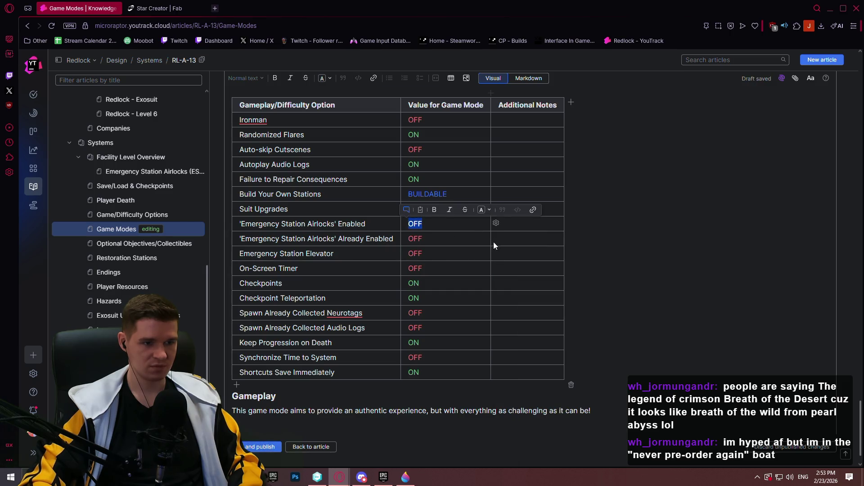
{"action": "left_click", "coordinate": [482, 210]}
{"action": "left_click", "coordinate": [502, 260]}
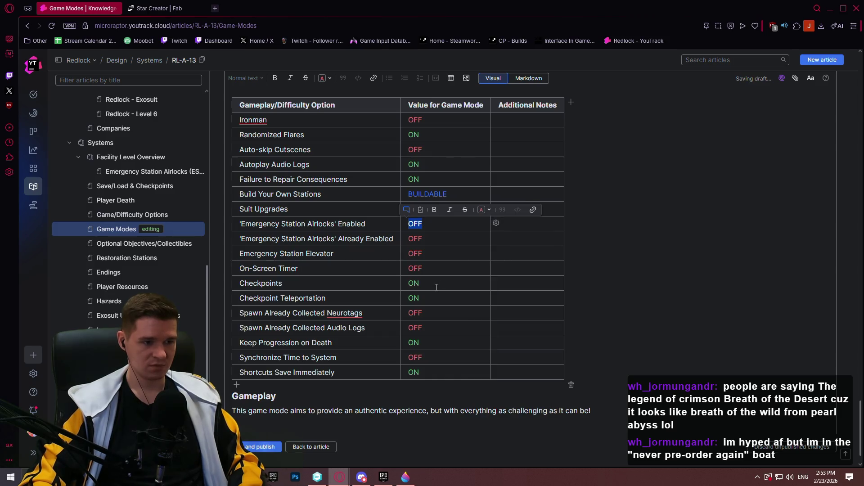
- Set Checkpoints to a red OFF and make Checkpoint Teleportation's value red too
{"action": "double_click", "coordinate": [411, 282]}
{"action": "type", "text": "OFF"}
{"action": "double_click", "coordinate": [415, 283]}
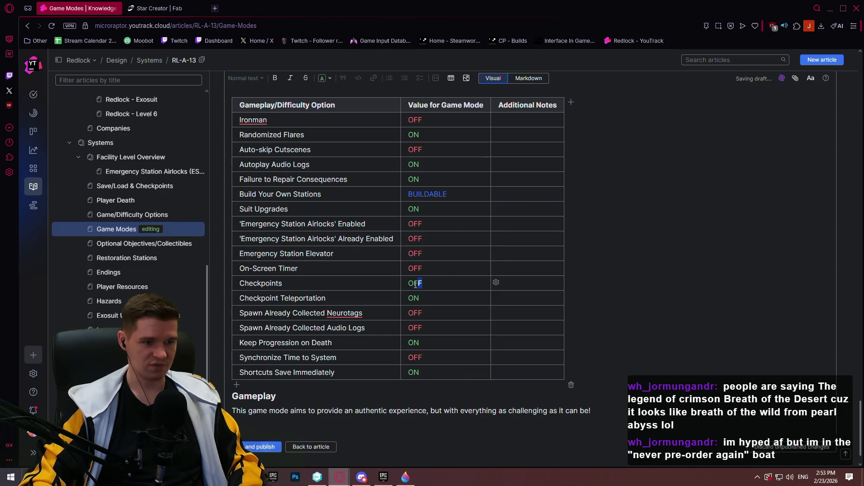
{"action": "left_click", "coordinate": [489, 269]}
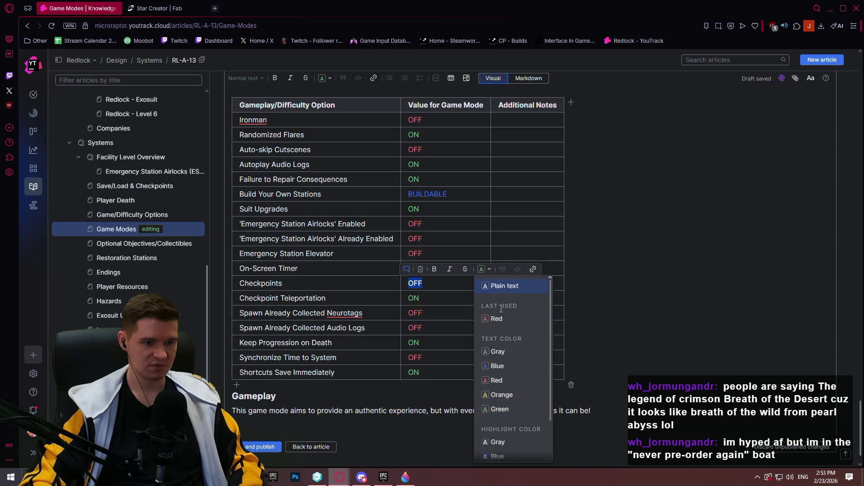
{"action": "left_click", "coordinate": [485, 315]}
{"action": "left_click_drag", "start_coordinate": [437, 297], "coordinate": [408, 298]}
{"action": "type", "text": "FF"}
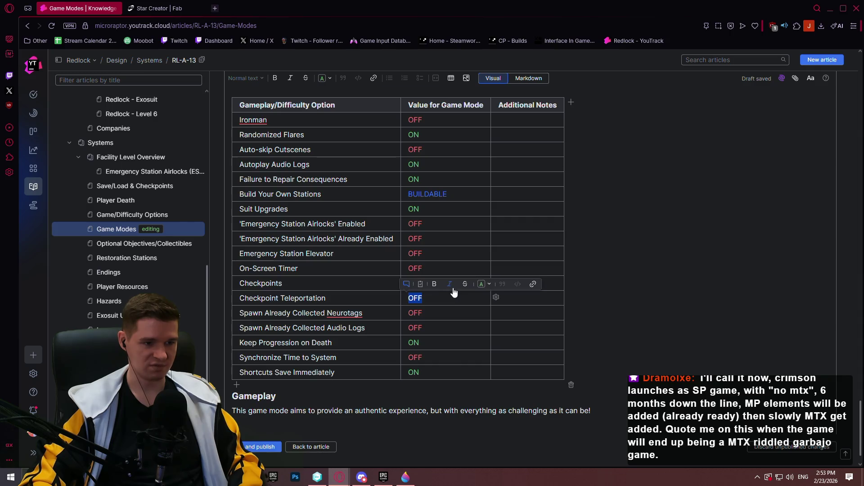
{"action": "left_click", "coordinate": [481, 284]}
{"action": "left_click", "coordinate": [525, 161]}
{"action": "left_click", "coordinate": [436, 297]}
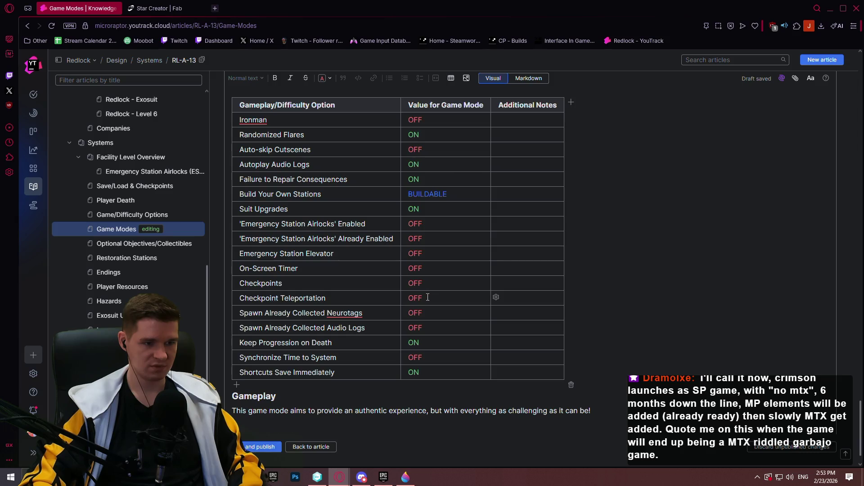
- Check Checkpoint Teleportation's ALLOWABLE ON GAME FINISH wording in Game/Difficulty Options, then return to Game Modes
{"action": "left_click", "coordinate": [140, 215]}
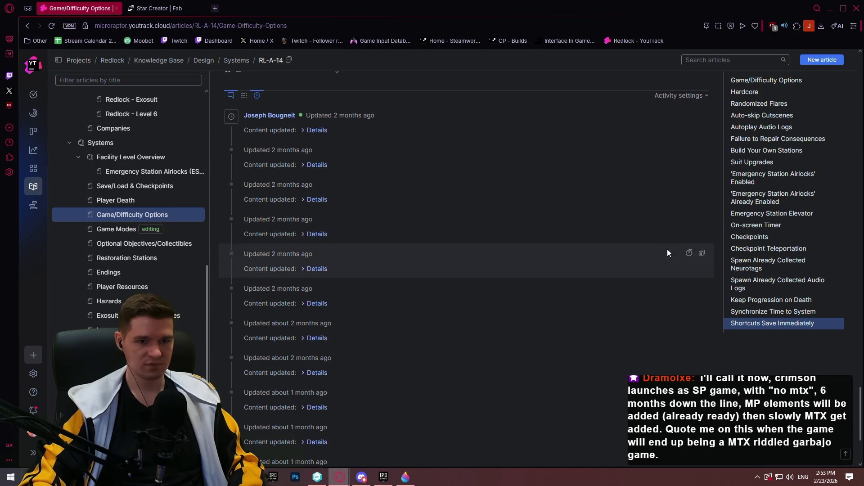
{"action": "left_click", "coordinate": [774, 249]}
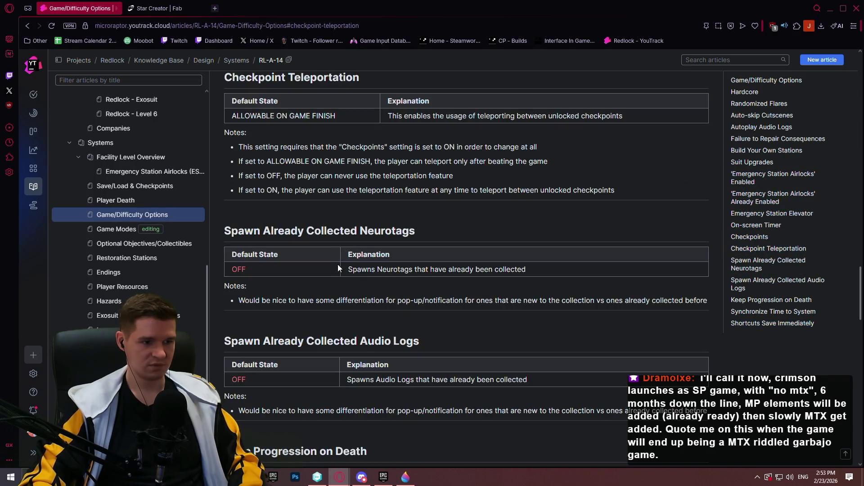
{"action": "scroll", "coordinate": [372, 249], "scroll_direction": "up", "scroll_amount": 2}
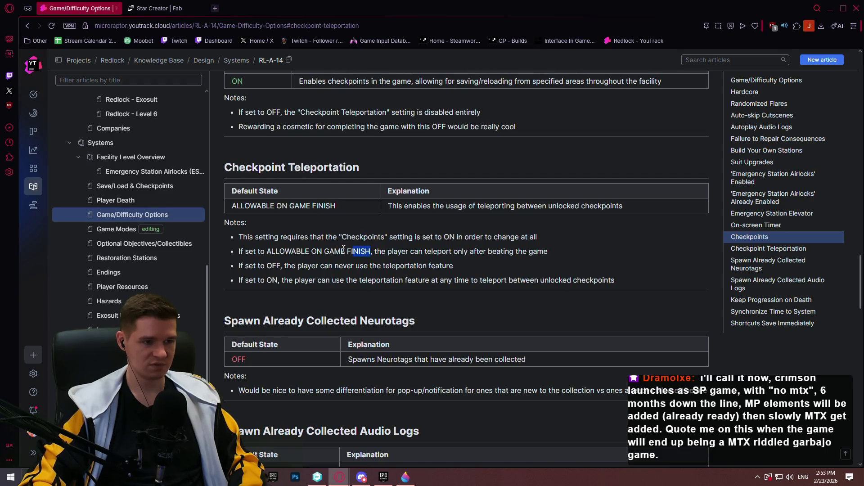
{"action": "left_click_drag", "start_coordinate": [344, 249], "coordinate": [276, 250]}
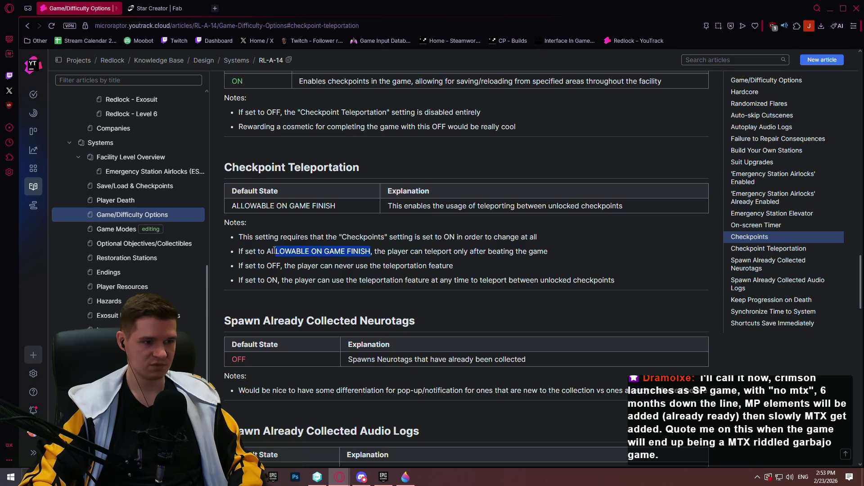
{"action": "left_click", "coordinate": [353, 253]}
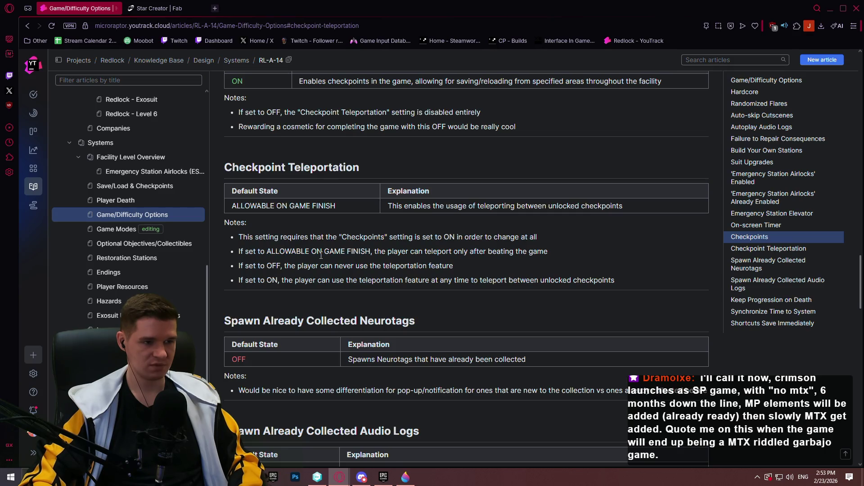
{"action": "left_click", "coordinate": [116, 230]}
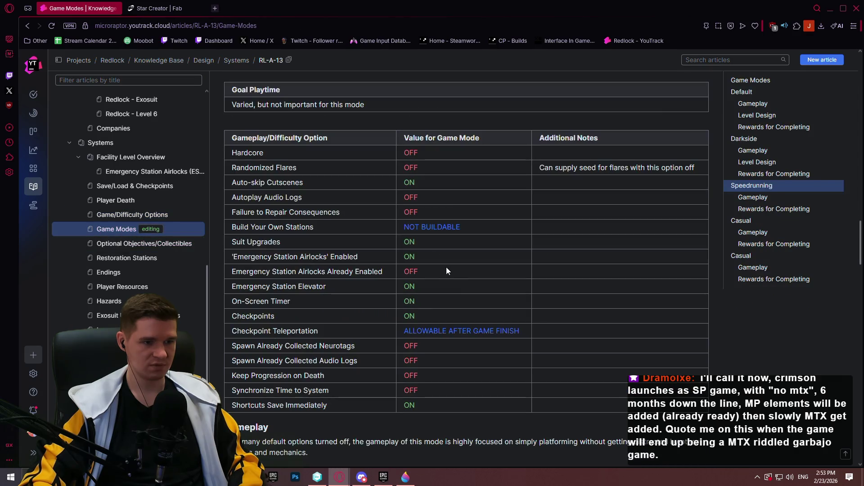
- Put Game Modes back into edit mode and bring the Hardcore options table into view
{"action": "scroll", "coordinate": [652, 215], "scroll_direction": "up", "scroll_amount": 15}
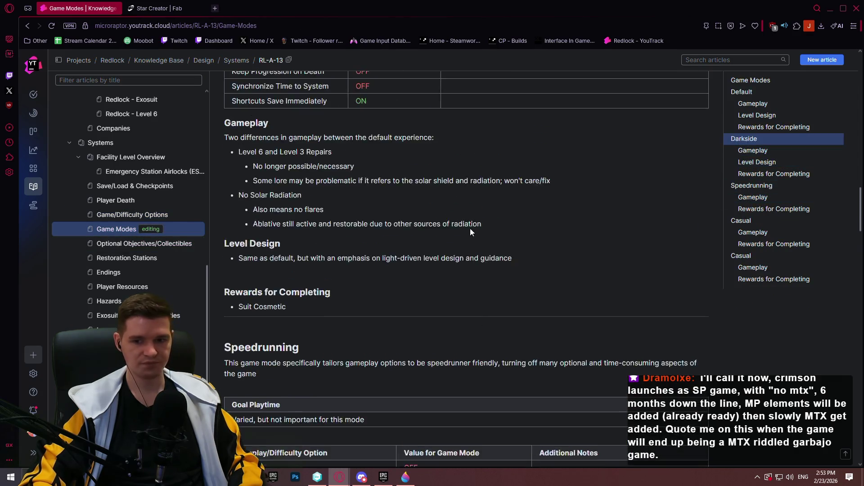
{"action": "scroll", "coordinate": [381, 207], "scroll_direction": "up", "scroll_amount": 5}
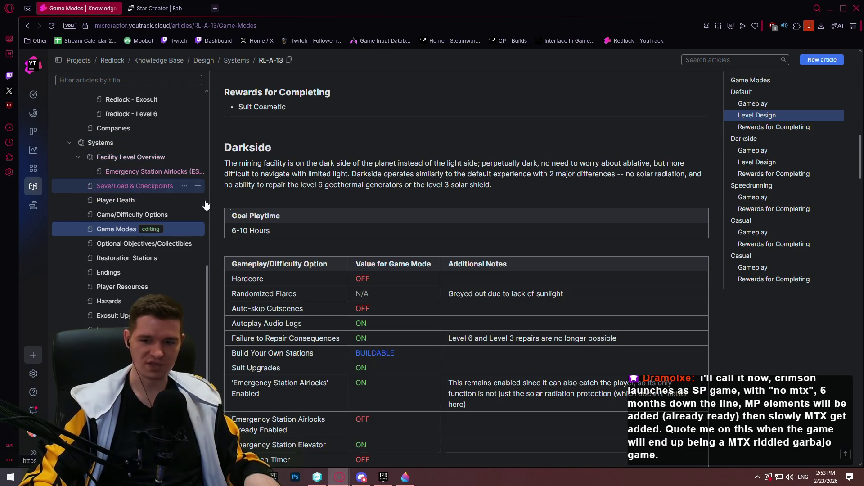
{"action": "scroll", "coordinate": [343, 194], "scroll_direction": "up", "scroll_amount": 10}
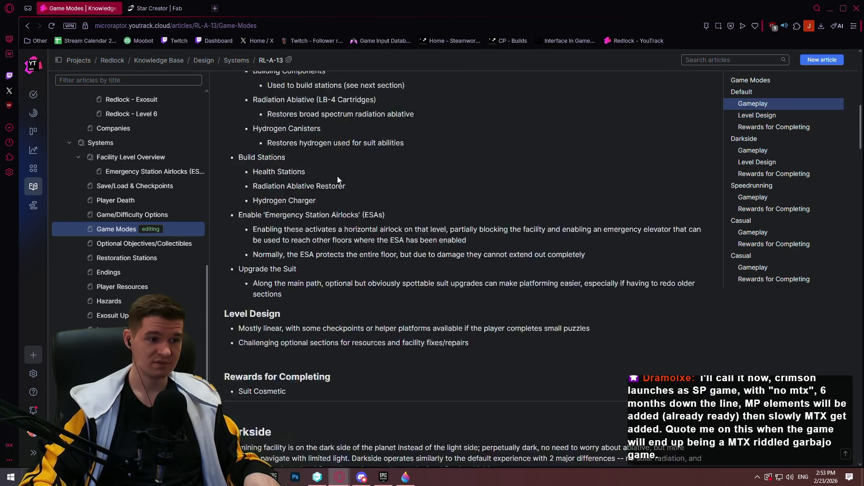
{"action": "scroll", "coordinate": [347, 177], "scroll_direction": "up", "scroll_amount": 5}
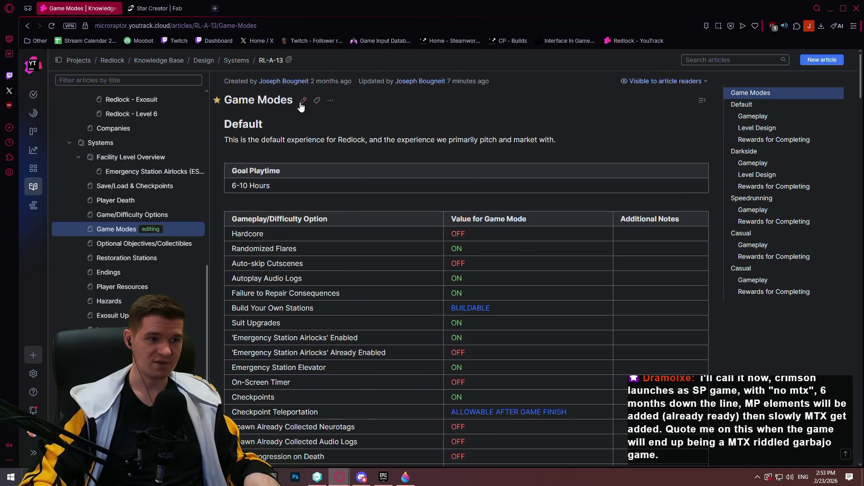
{"action": "left_click", "coordinate": [330, 101]}
{"action": "left_click_drag", "start_coordinate": [860, 63], "coordinate": [841, 401]}
{"action": "scroll", "coordinate": [550, 320], "scroll_direction": "down", "scroll_amount": 3}
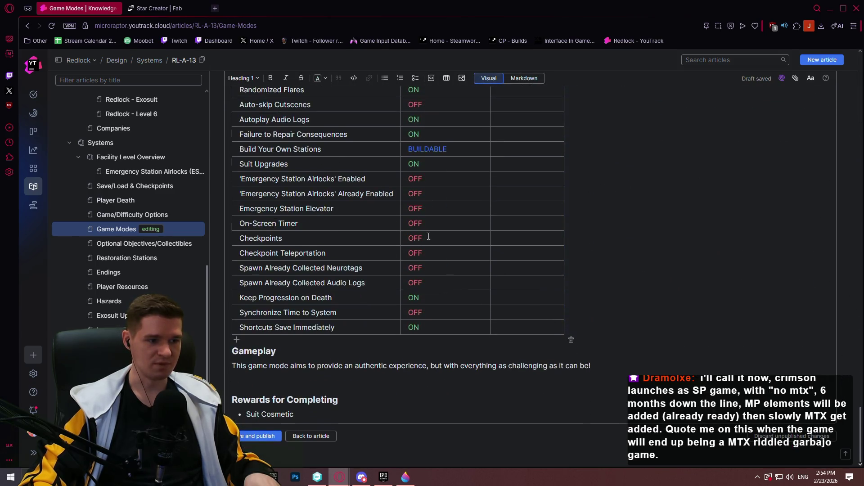
- Change Hardcore's Checkpoint Teleportation value to 'ALLOWABLE ON GAME FINISH' in blue
{"action": "double_click", "coordinate": [414, 253]}
{"action": "type", "text": "ALLOWABLE ON GAME FINISH"}
{"action": "left_click_drag", "start_coordinate": [516, 253], "coordinate": [408, 252]}
{"action": "left_click", "coordinate": [486, 239]}
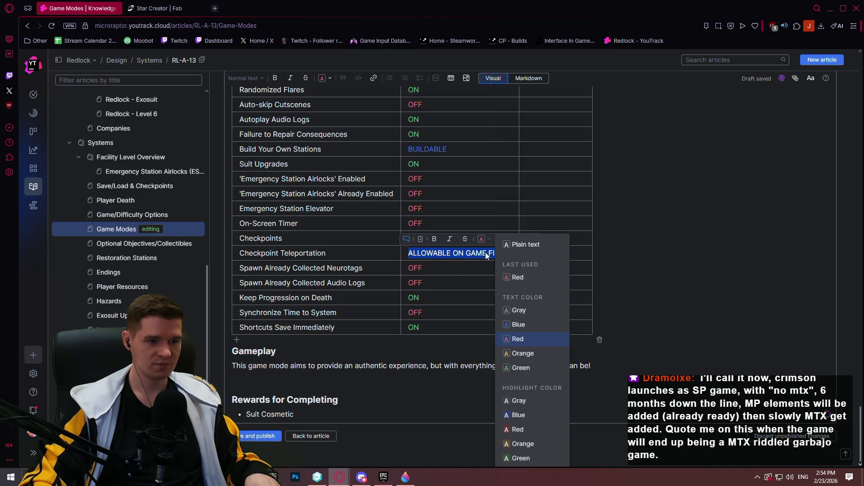
{"action": "left_click", "coordinate": [518, 325]}
{"action": "left_click", "coordinate": [453, 268]}
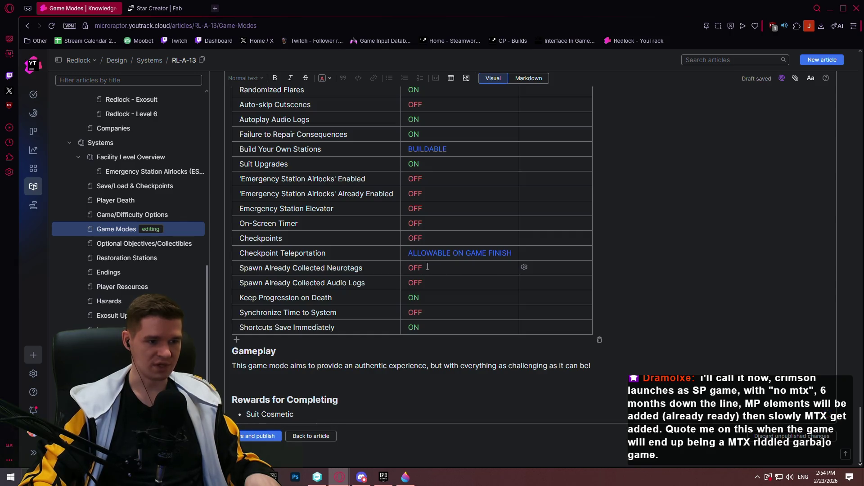
- Change Keep Progression on Death from ON to a red OFF
{"action": "left_click", "coordinate": [444, 303]}
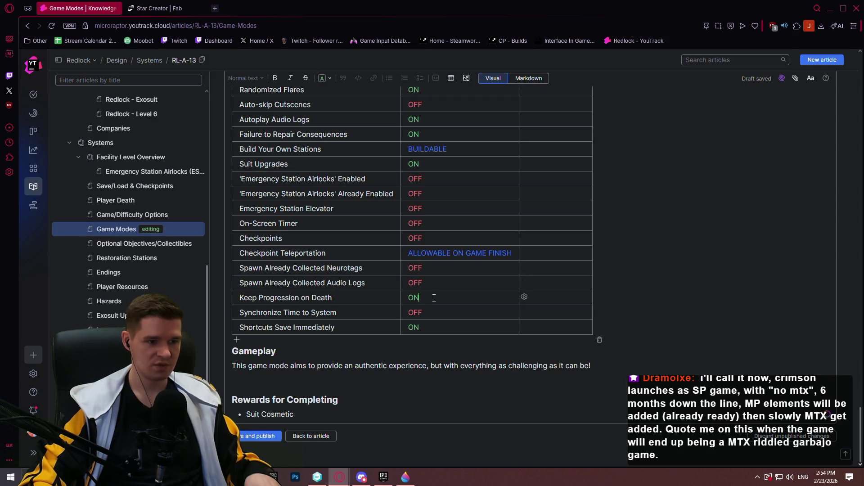
{"action": "double_click", "coordinate": [415, 283]}
{"action": "key", "text": "ctrl+c"}
{"action": "double_click", "coordinate": [424, 297]}
{"action": "key", "text": "ctrl+v"}
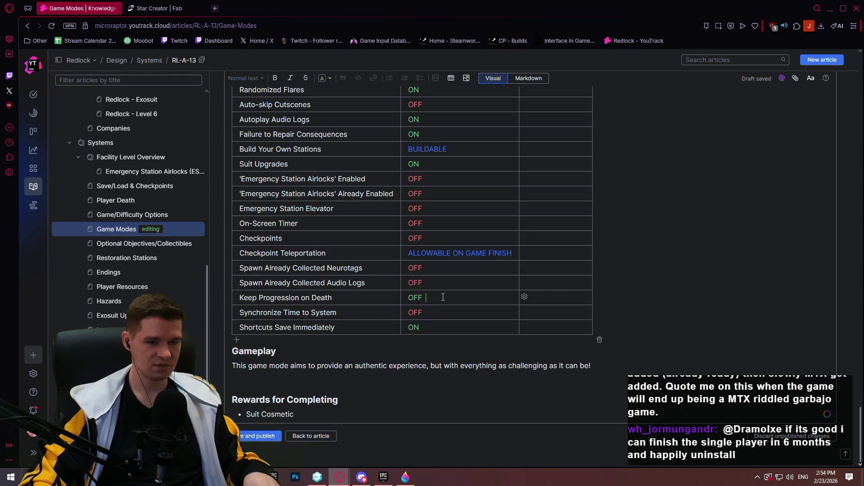
{"action": "left_click_drag", "start_coordinate": [435, 297], "coordinate": [405, 296]}
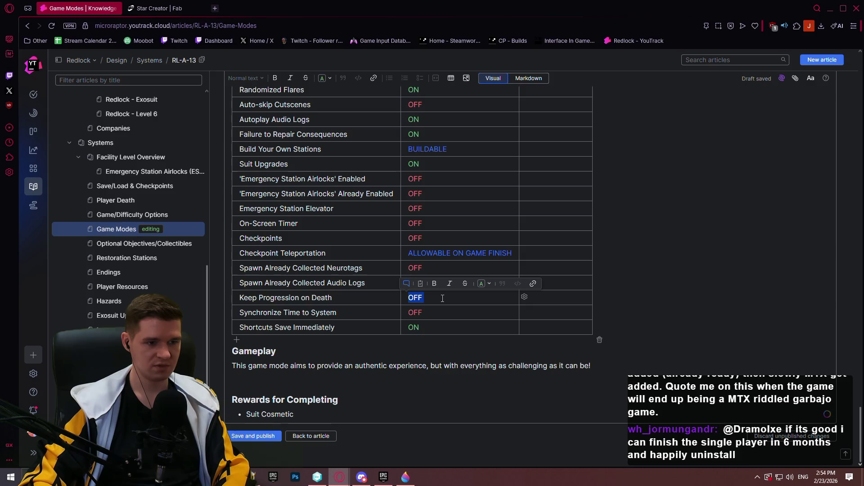
{"action": "left_click", "coordinate": [481, 286]}
{"action": "left_click", "coordinate": [516, 162]}
- Change Shortcuts Save Immediately from ON to a red OFF
{"action": "key", "text": "Down"}
{"action": "double_click", "coordinate": [414, 327]}
{"action": "type", "text": "FF"}
{"action": "key", "text": "Home"}
{"action": "type", "text": "O"}
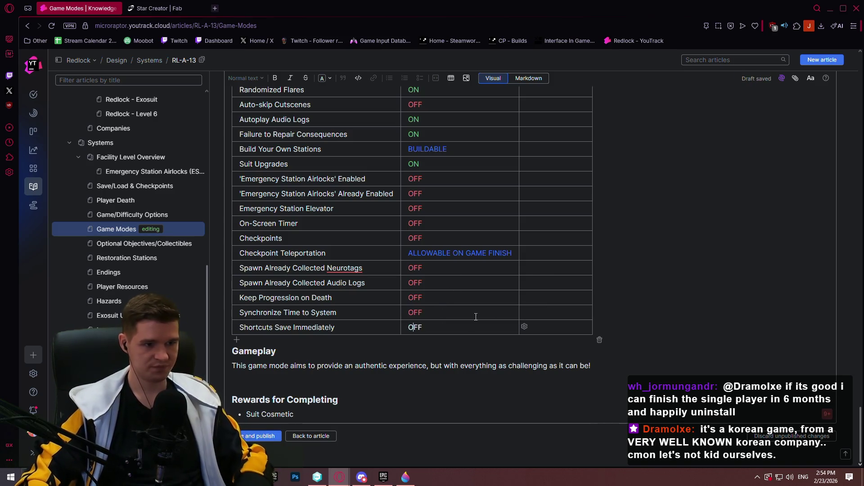
{"action": "left_click_drag", "start_coordinate": [432, 327], "coordinate": [407, 327]}
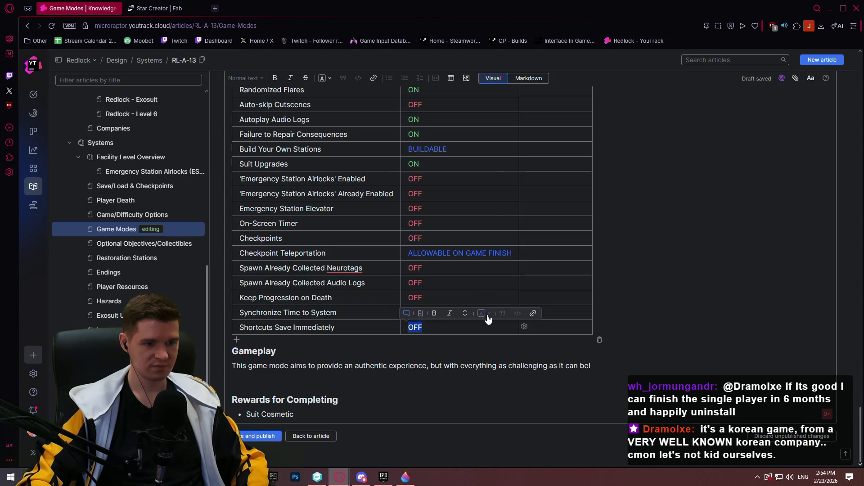
{"action": "left_click", "coordinate": [488, 315]}
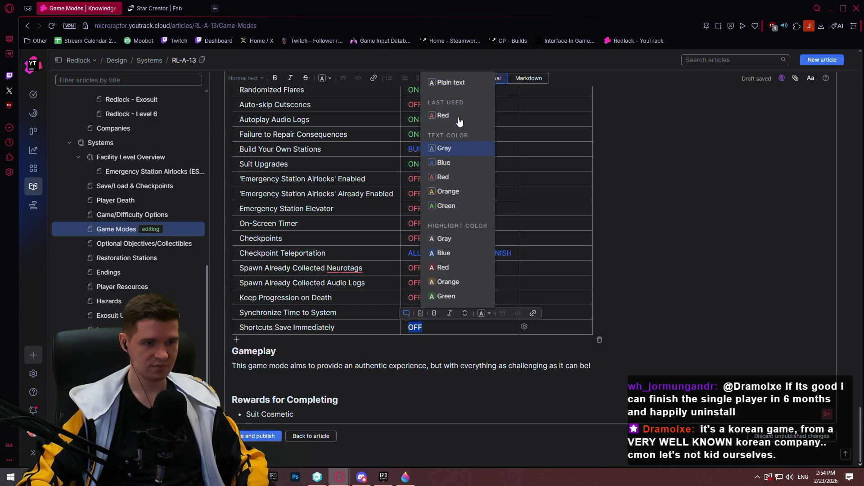
{"action": "left_click", "coordinate": [460, 119]}
{"action": "left_click", "coordinate": [485, 305]}
- Add the closing parenthesis to Casual's Goal Playtime and select Hardcore's playtime text
{"action": "scroll", "coordinate": [504, 307], "scroll_direction": "up", "scroll_amount": 4}
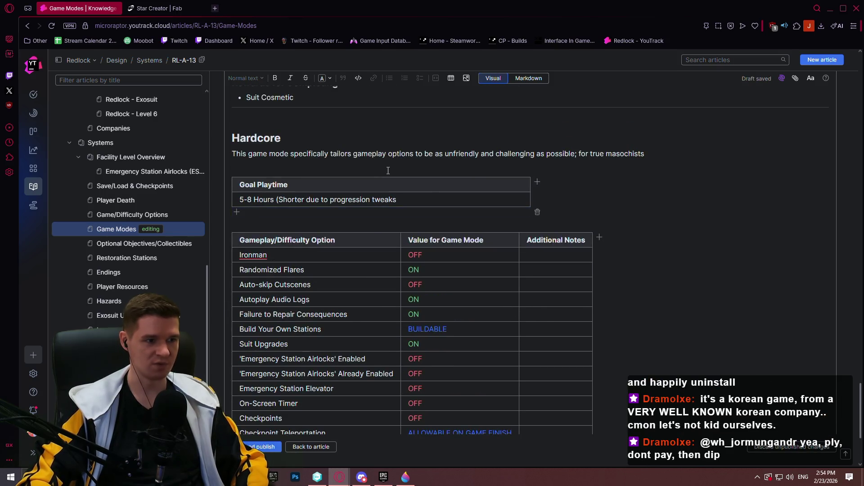
{"action": "scroll", "coordinate": [417, 206], "scroll_direction": "up", "scroll_amount": 10}
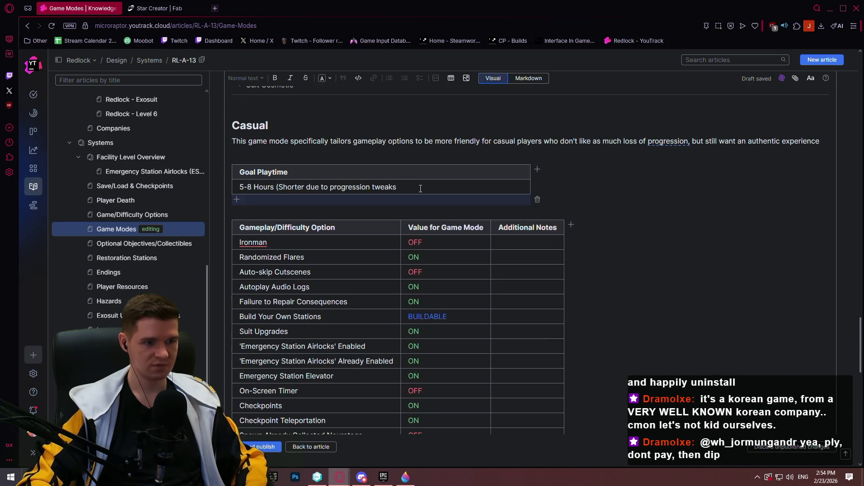
{"action": "left_click", "coordinate": [421, 187]}
{"action": "type", "text": ")"}
{"action": "scroll", "coordinate": [454, 252], "scroll_direction": "down", "scroll_amount": 10}
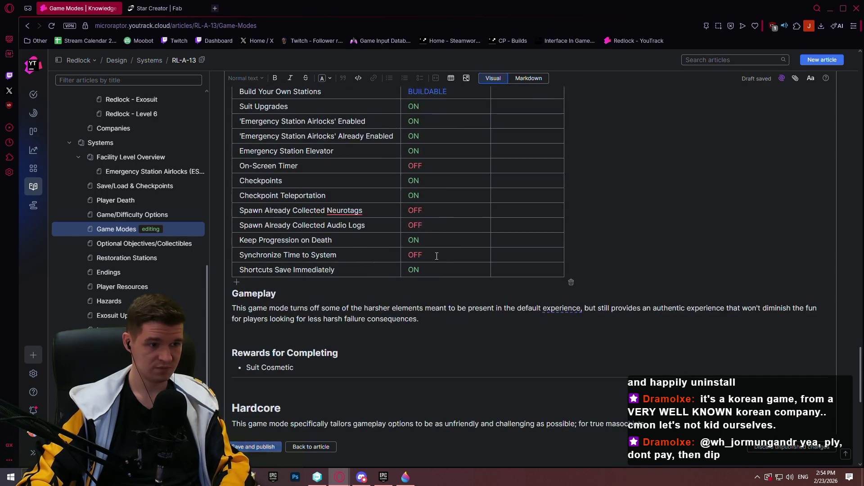
{"action": "mouse_move", "coordinate": [397, 245]}
{"action": "left_mouse_down"}
{"action": "mouse_move", "coordinate": [230, 244]}
{"action": "mouse_move", "coordinate": [460, 250]}
{"action": "left_mouse_up"}
- Set Hardcore's Goal Playtime to '??? (Very long, depends on amount of deaths/failures)'
{"action": "type", "text": "??? (Very"}
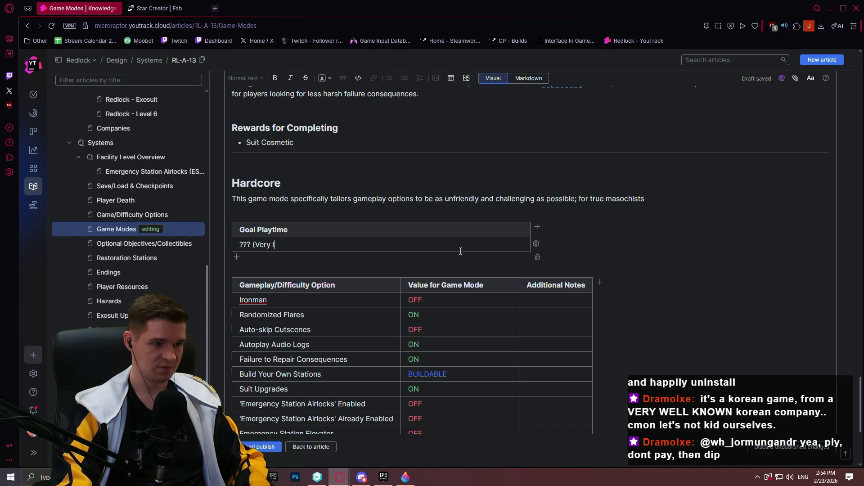
{"action": "key", "text": "BackSpace"}
{"action": "type", "text": "long, d"}
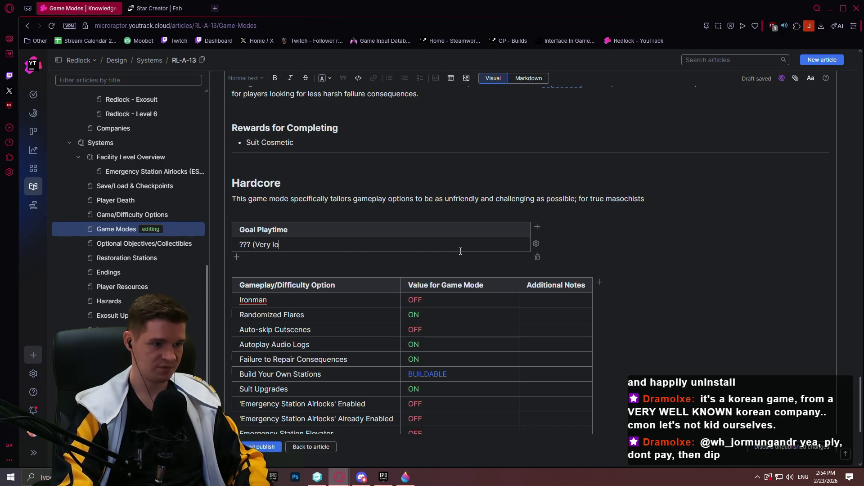
{"action": "type", "text": "epends on"}
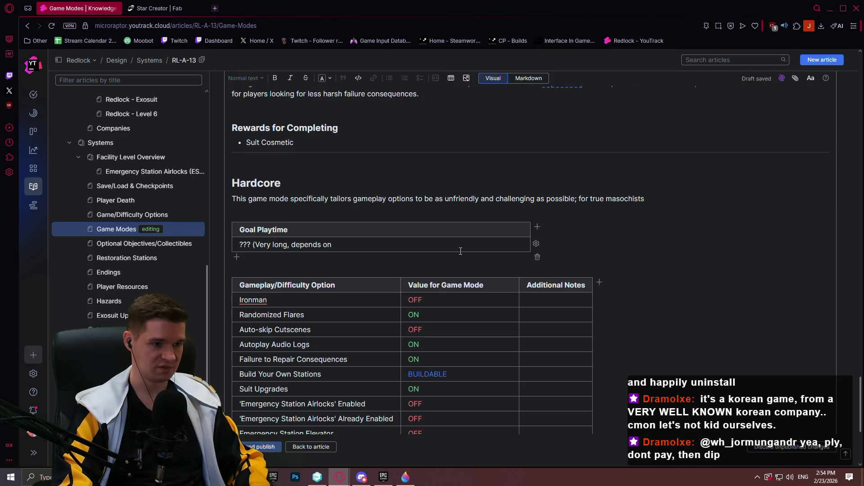
{"action": "type", "text": " amount of death"}
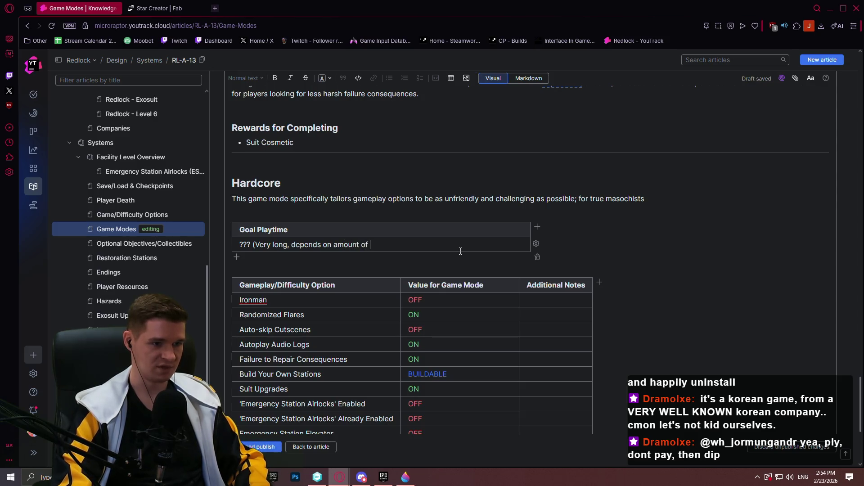
{"action": "type", "text": "s/"}
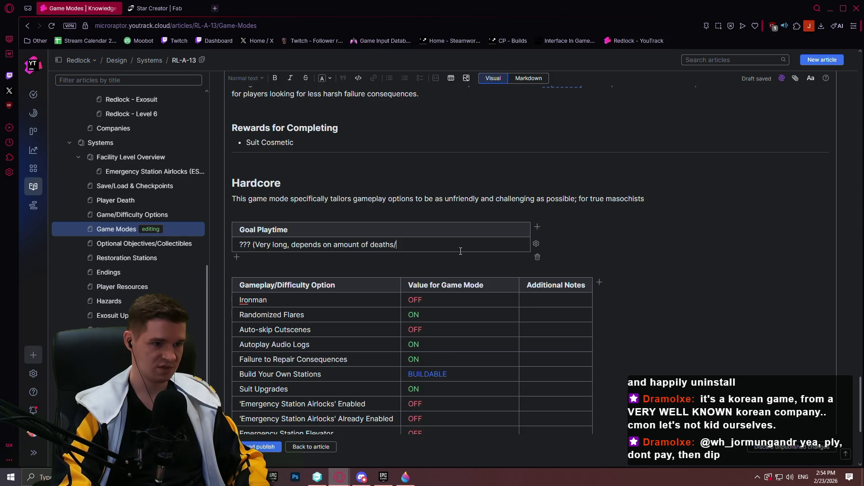
{"action": "type", "text": "failures)"}
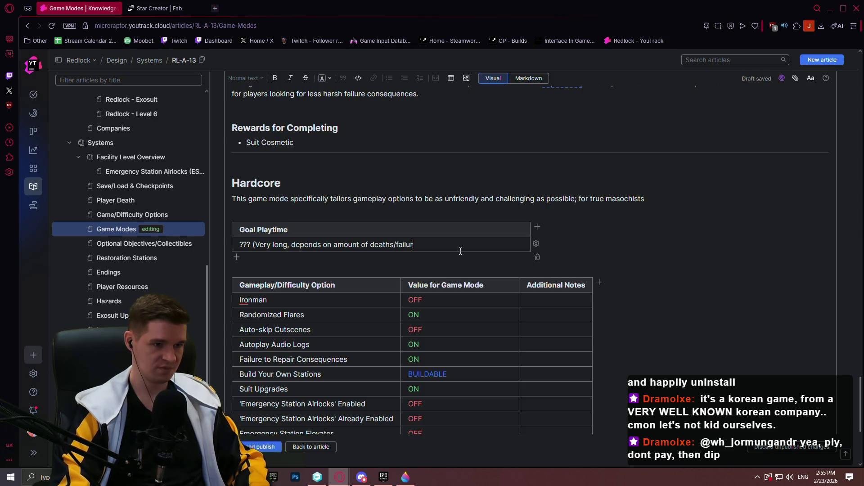
- Review the Hardcore table and publish the Game Modes article
{"action": "scroll", "coordinate": [490, 160], "scroll_direction": "down", "scroll_amount": 4}
{"action": "scroll", "coordinate": [487, 164], "scroll_direction": "up", "scroll_amount": 3}
{"action": "scroll", "coordinate": [485, 167], "scroll_direction": "down", "scroll_amount": 2}
{"action": "scroll", "coordinate": [483, 171], "scroll_direction": "up", "scroll_amount": 1}
{"action": "scroll", "coordinate": [483, 171], "scroll_direction": "up", "scroll_amount": 1}
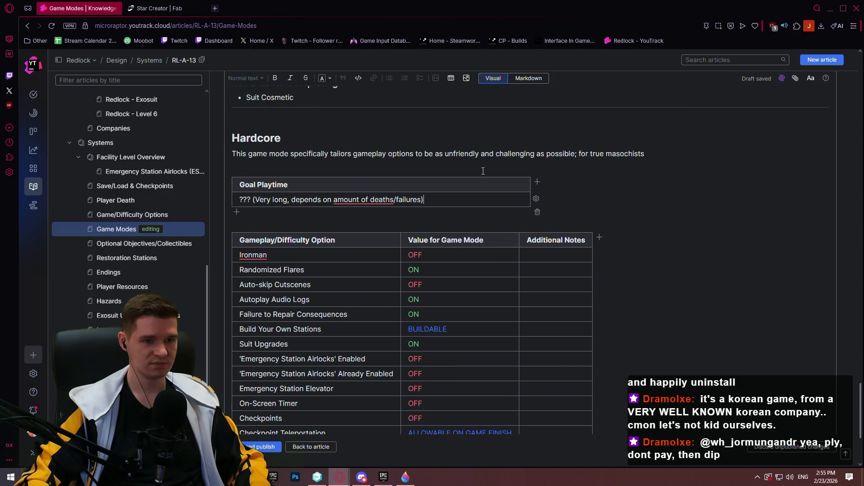
{"action": "scroll", "coordinate": [483, 171], "scroll_direction": "down", "scroll_amount": 4}
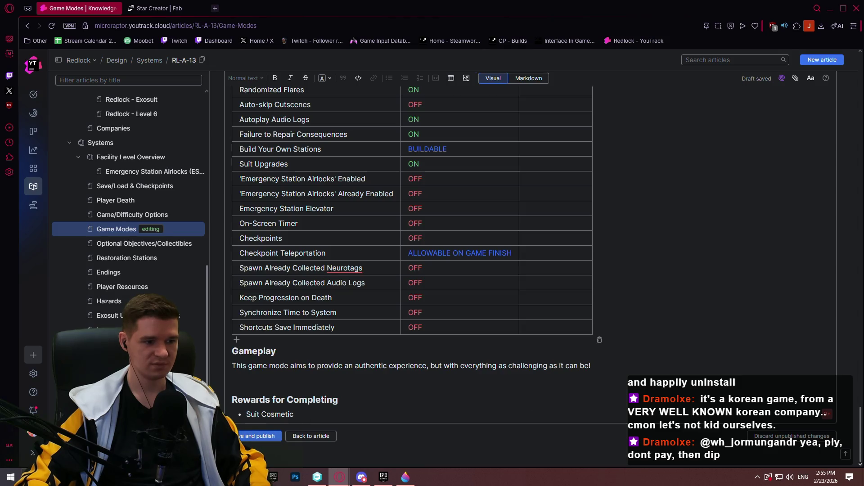
{"action": "left_click", "coordinate": [259, 436]}
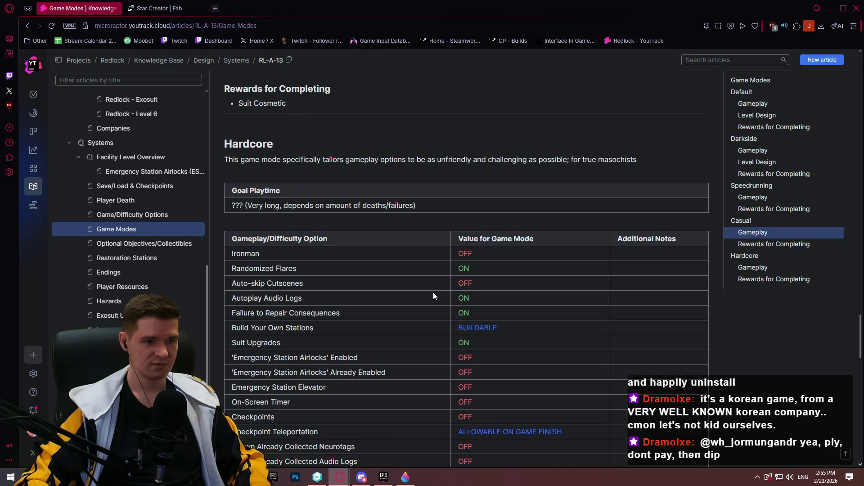
- Compare the Hardcore and Casual tables, then go to the Optional Objectives/Collectibles article
{"action": "scroll", "coordinate": [433, 297], "scroll_direction": "up", "scroll_amount": 2}
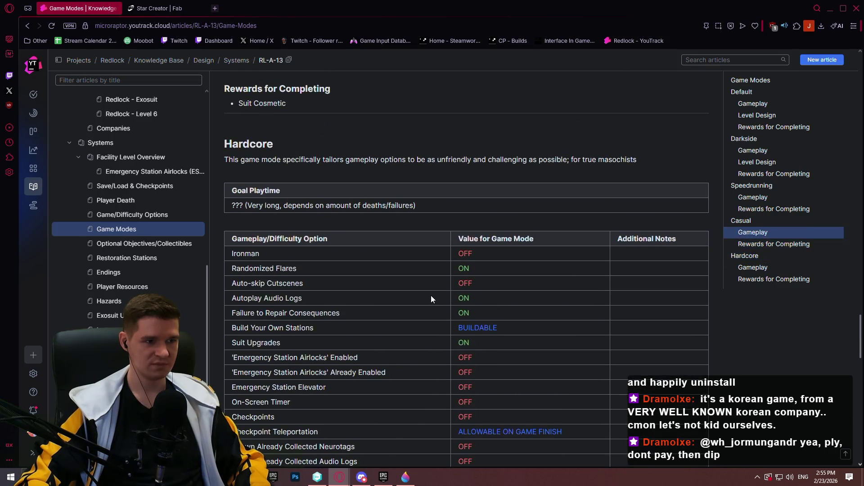
{"action": "scroll", "coordinate": [431, 298], "scroll_direction": "down", "scroll_amount": 3}
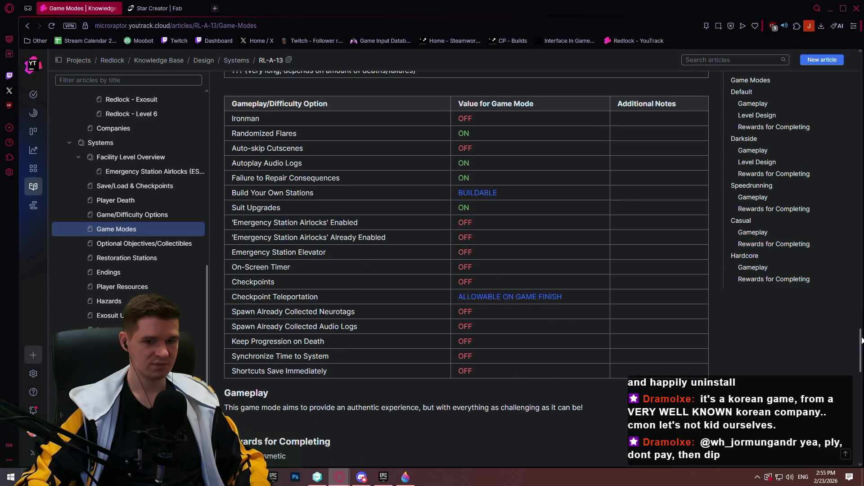
{"action": "scroll", "coordinate": [829, 345], "scroll_direction": "up", "scroll_amount": 6}
{"action": "scroll", "coordinate": [828, 345], "scroll_direction": "down", "scroll_amount": 8}
{"action": "scroll", "coordinate": [834, 331], "scroll_direction": "up", "scroll_amount": 3}
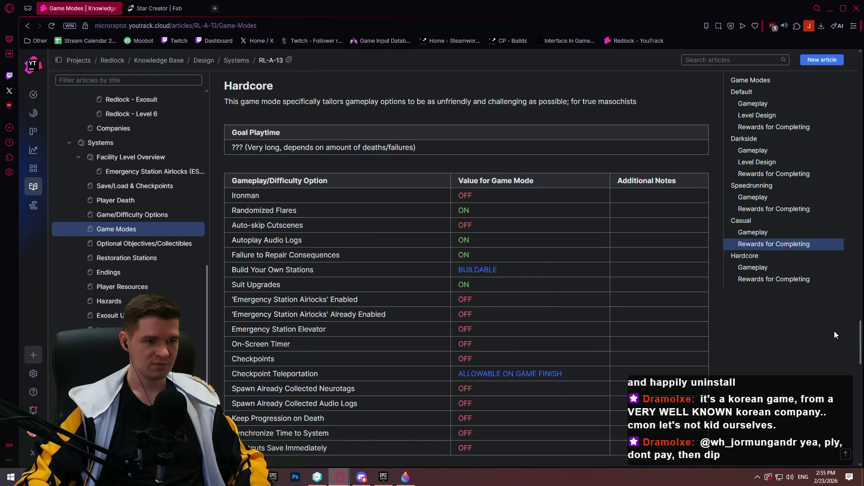
{"action": "scroll", "coordinate": [834, 331], "scroll_direction": "down", "scroll_amount": 1}
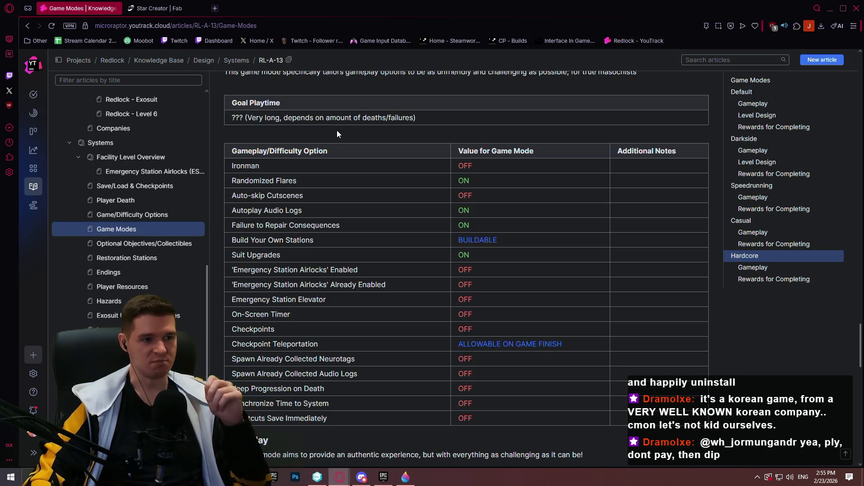
{"action": "scroll", "coordinate": [379, 126], "scroll_direction": "up", "scroll_amount": 1}
{"action": "scroll", "coordinate": [380, 130], "scroll_direction": "down", "scroll_amount": 3}
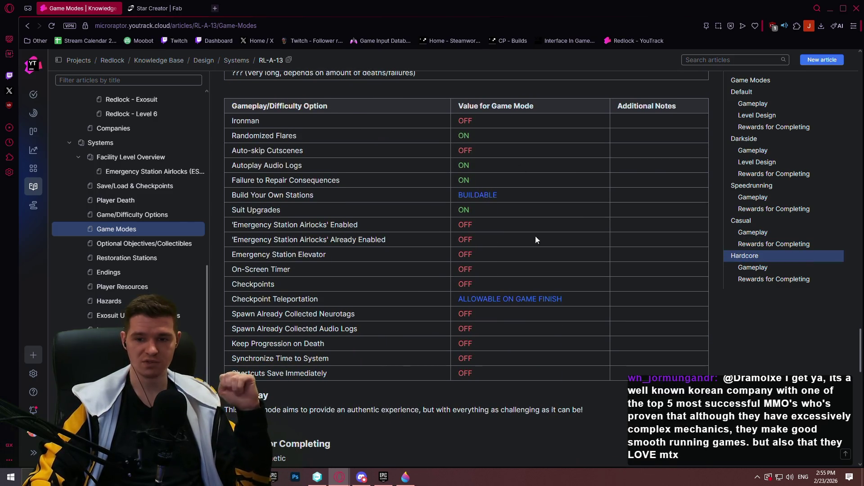
{"action": "scroll", "coordinate": [397, 283], "scroll_direction": "up", "scroll_amount": 6}
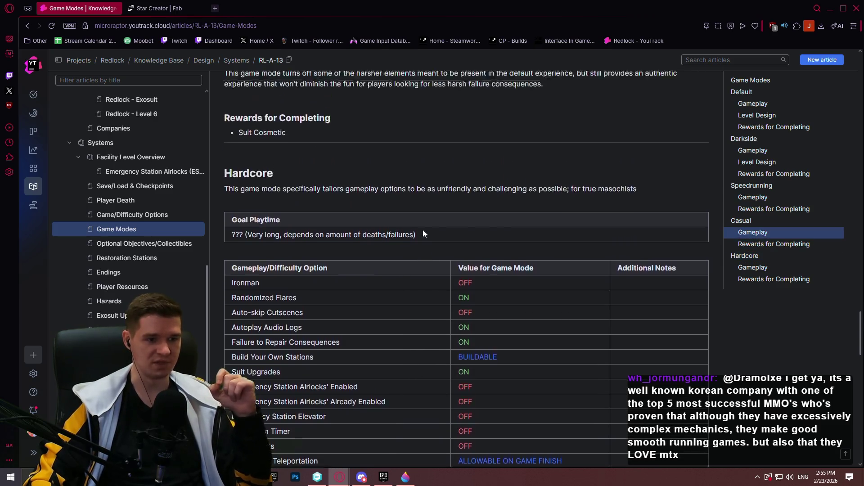
{"action": "scroll", "coordinate": [580, 242], "scroll_direction": "up", "scroll_amount": 1}
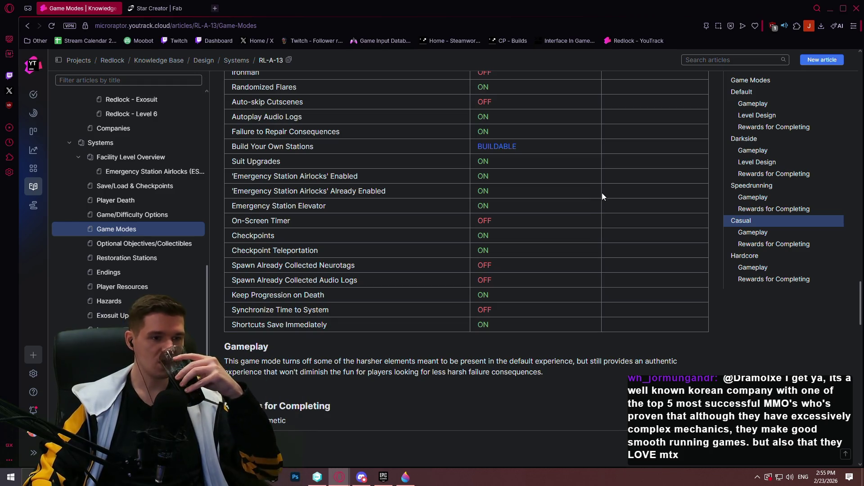
{"action": "left_click", "coordinate": [148, 247]}
{"action": "scroll", "coordinate": [384, 205], "scroll_direction": "up", "scroll_amount": 5}
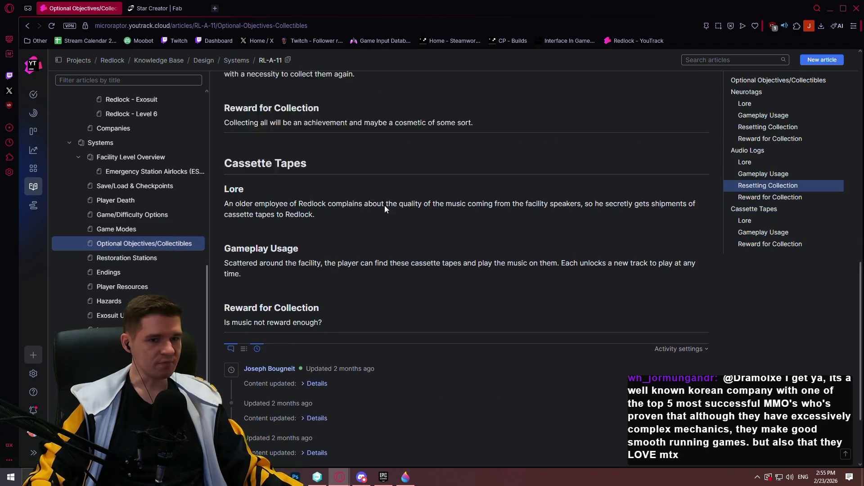
{"action": "scroll", "coordinate": [450, 237], "scroll_direction": "up", "scroll_amount": 6}
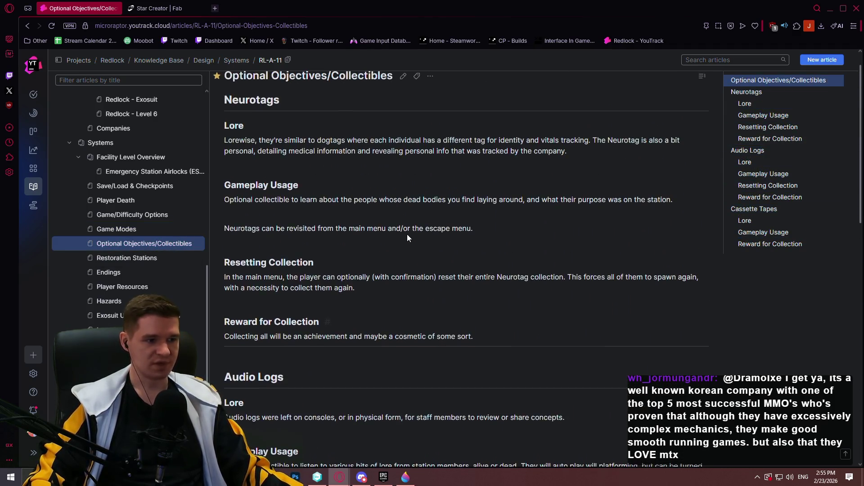
{"action": "scroll", "coordinate": [400, 233], "scroll_direction": "down", "scroll_amount": 6}
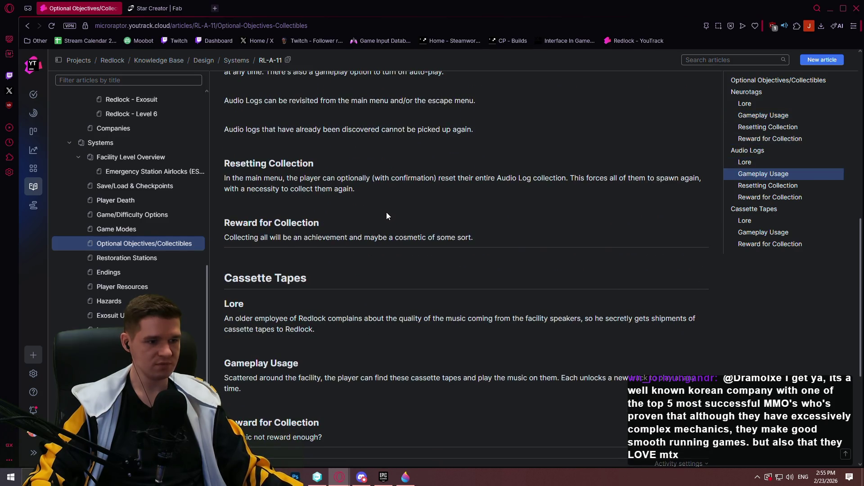
{"action": "left_click", "coordinate": [118, 229]}
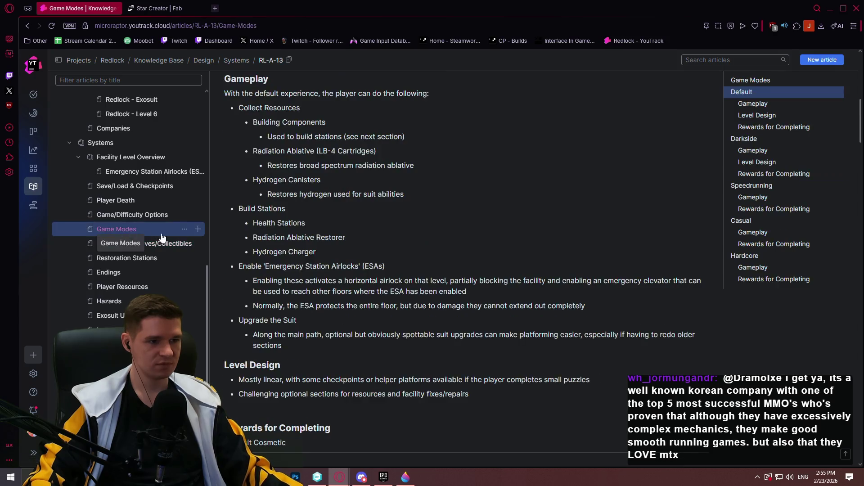
{"action": "scroll", "coordinate": [344, 230], "scroll_direction": "up", "scroll_amount": 8}
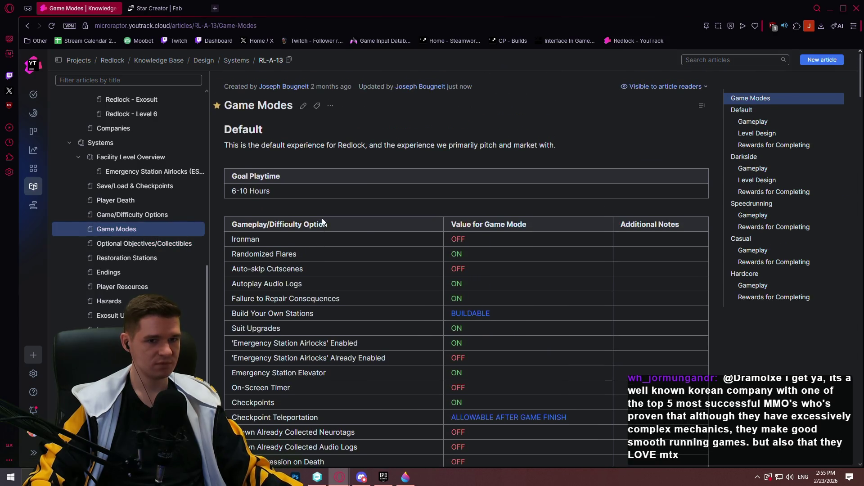
{"action": "left_click", "coordinate": [153, 10]}
{"action": "left_click", "coordinate": [201, 9]}
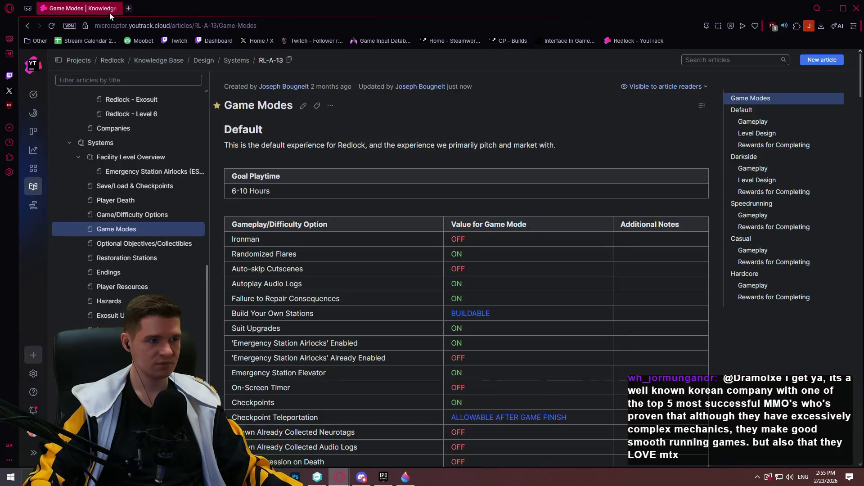
{"action": "scroll", "coordinate": [163, 286], "scroll_direction": "up", "scroll_amount": 1}
{"action": "scroll", "coordinate": [163, 285], "scroll_direction": "up", "scroll_amount": 5}
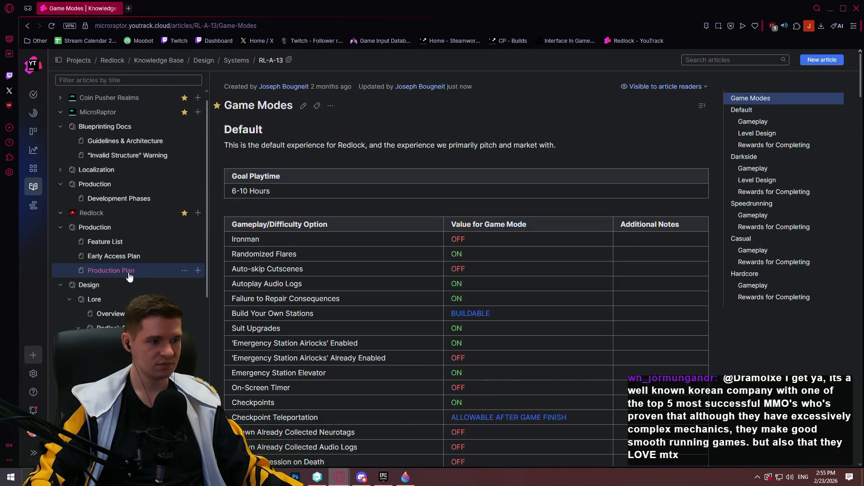
{"action": "left_click", "coordinate": [128, 272]}
{"action": "scroll", "coordinate": [561, 176], "scroll_direction": "down", "scroll_amount": 3}
{"action": "scroll", "coordinate": [560, 185], "scroll_direction": "down", "scroll_amount": 2}
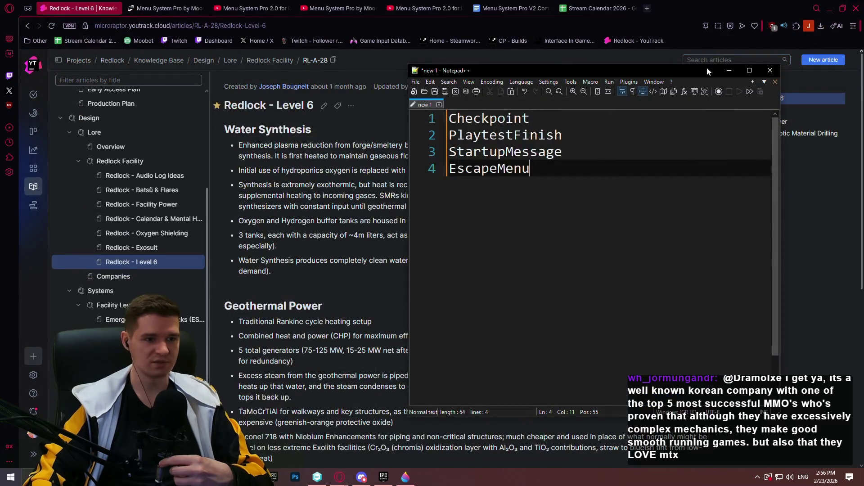
- Select the four-name list in Notepad++ and close the unsaved document
{"action": "key", "text": "ctrl+a"}
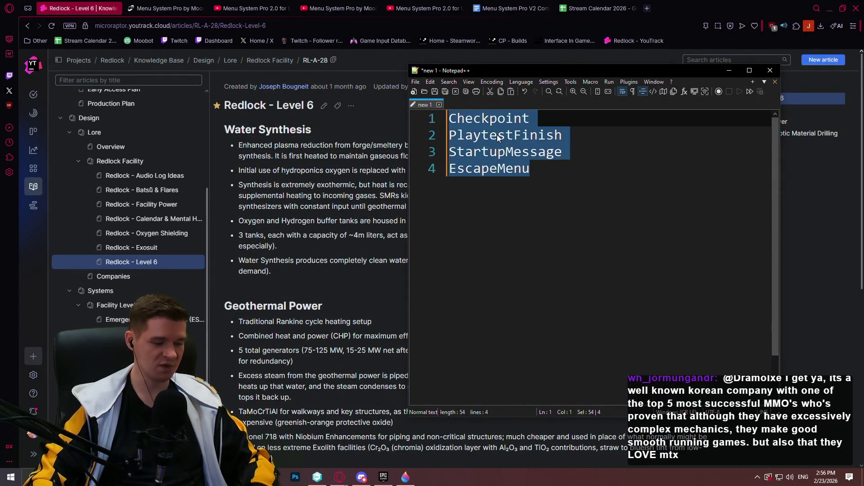
{"action": "left_click", "coordinate": [663, 204]}
{"action": "key", "text": "ctrl+a"}
{"action": "left_click", "coordinate": [552, 177]}
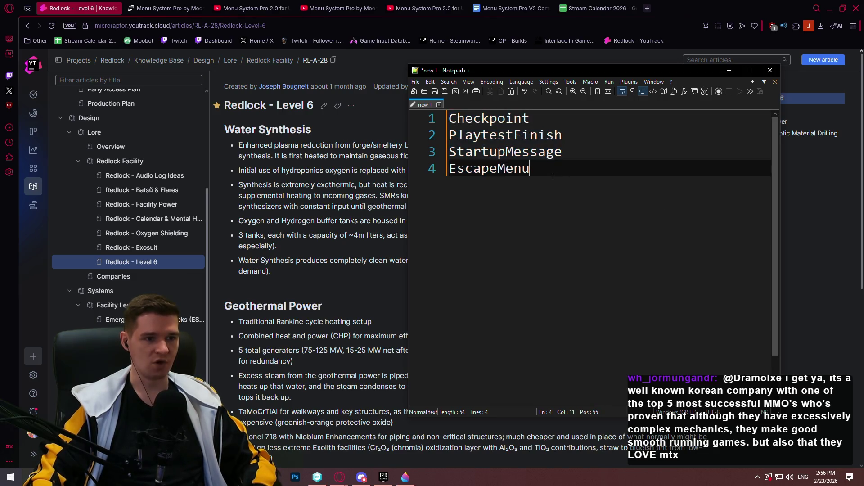
{"action": "key", "text": "ctrl+a"}
{"action": "left_click", "coordinate": [548, 153]}
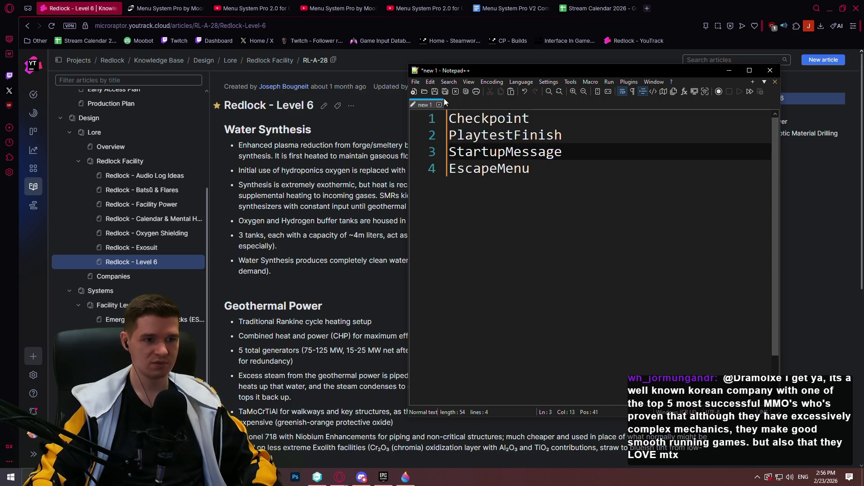
{"action": "left_click", "coordinate": [604, 175]}
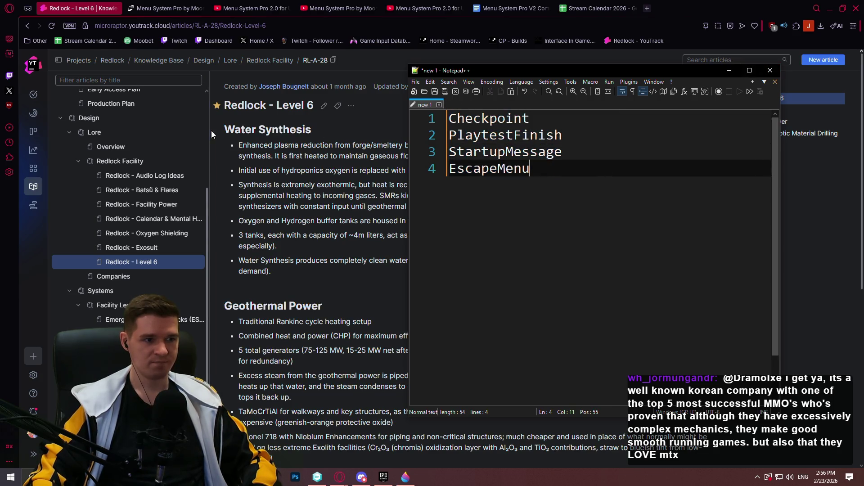
{"action": "left_click", "coordinate": [776, 73]}
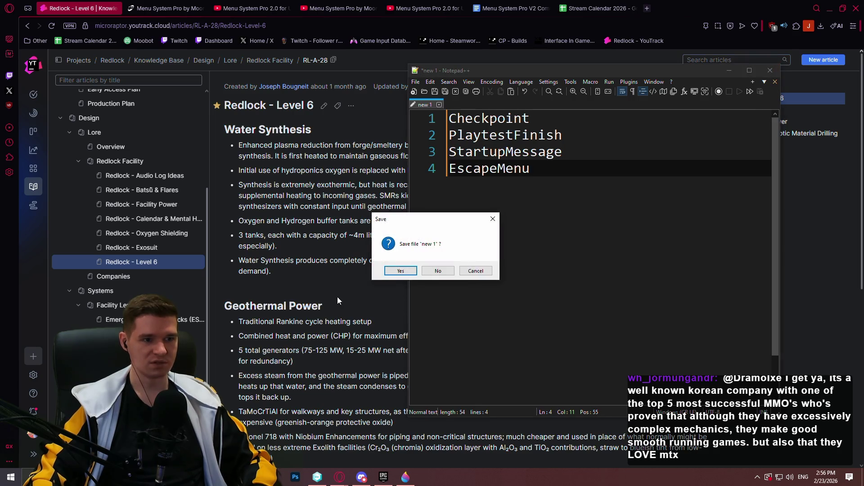
- Discard the Notepad++ notes unsaved and close Opera GX and the Epic Games launcher
{"action": "left_click", "coordinate": [436, 275]}
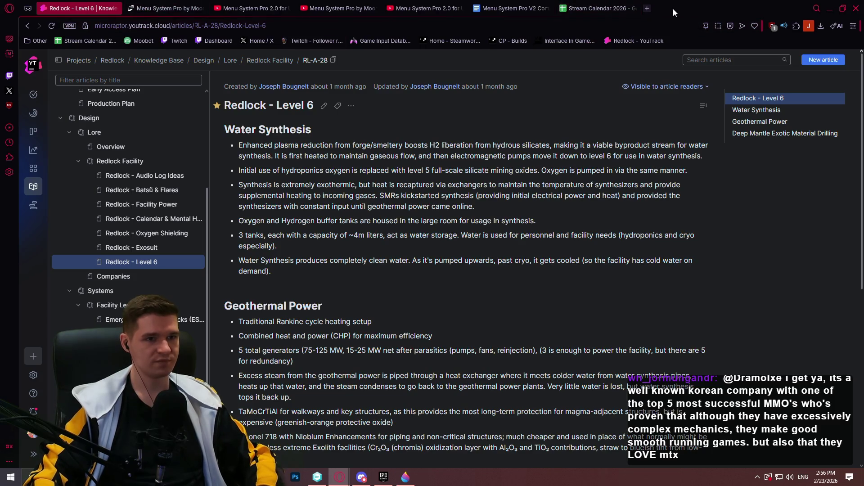
{"action": "scroll", "coordinate": [489, 136], "scroll_direction": "down", "scroll_amount": 5}
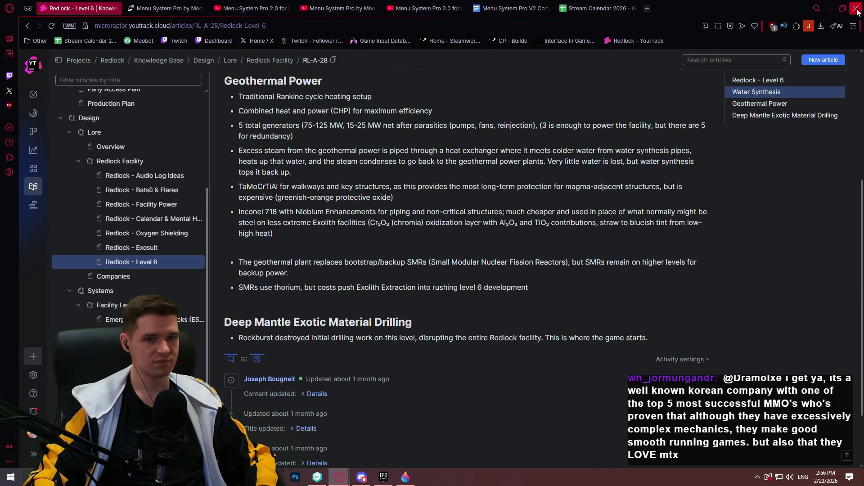
{"action": "left_click", "coordinate": [855, 8]}
{"action": "left_click", "coordinate": [815, 33]}
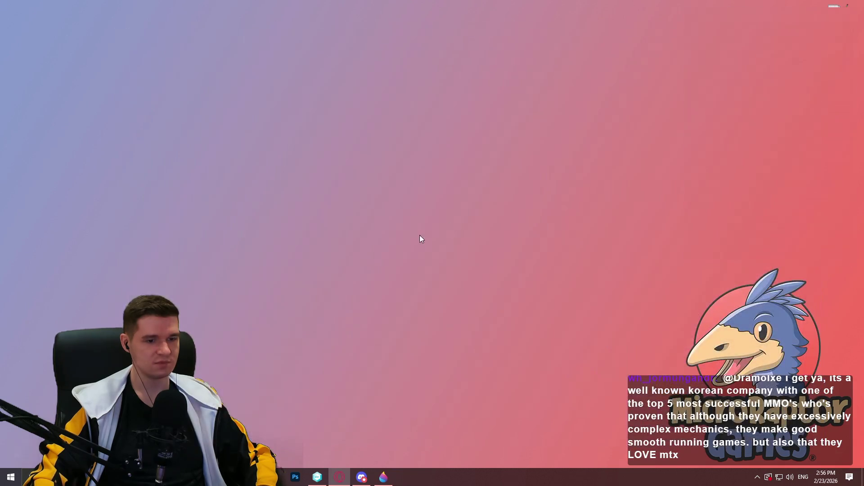
- Close Paint 3D without saving, then close Unity DevOps Version Control
{"action": "left_click", "coordinate": [854, 7]}
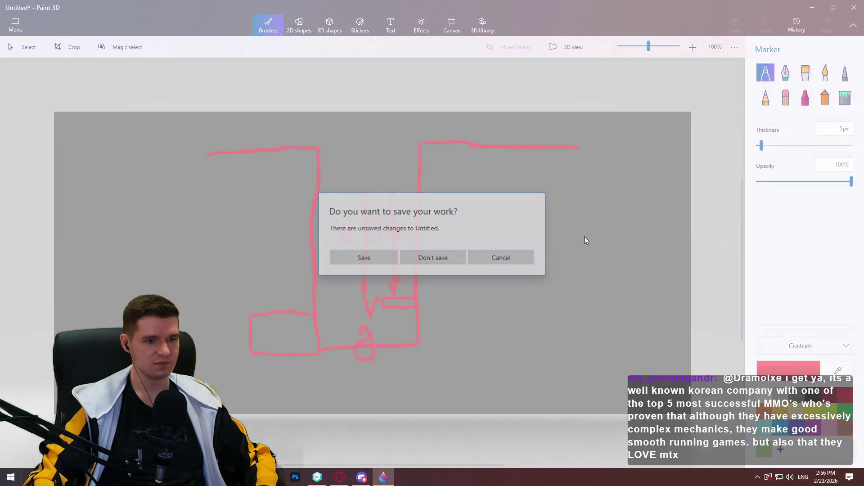
{"action": "left_click", "coordinate": [442, 257]}
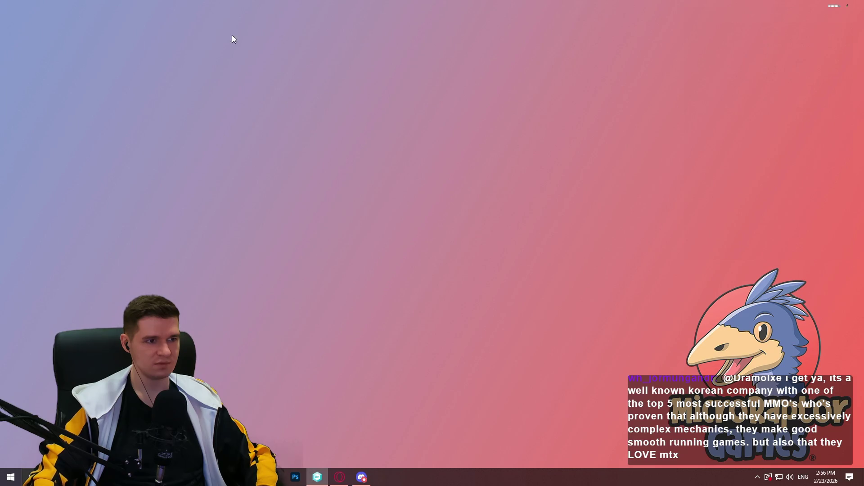
{"action": "left_click", "coordinate": [317, 477]}
{"action": "left_click", "coordinate": [53, 53]}
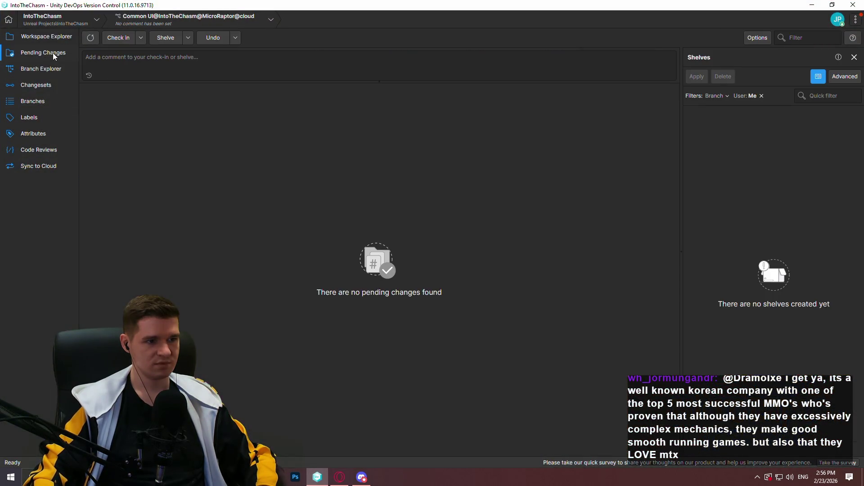
{"action": "left_click", "coordinate": [852, 5]}
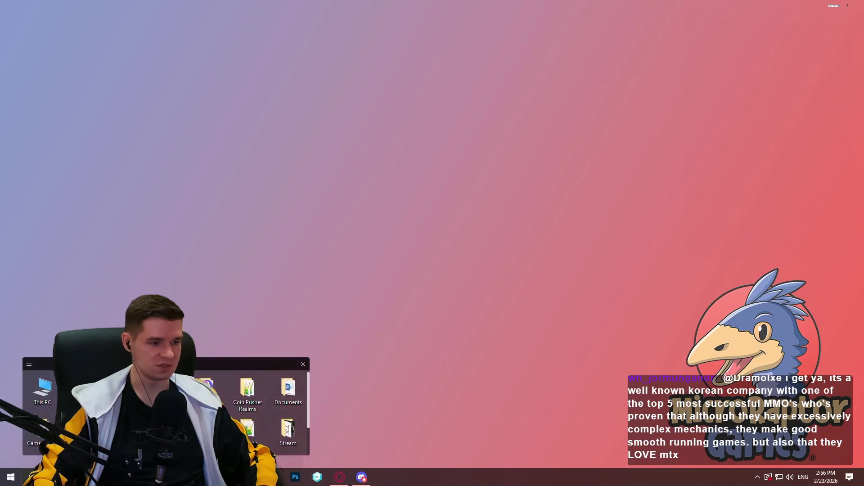
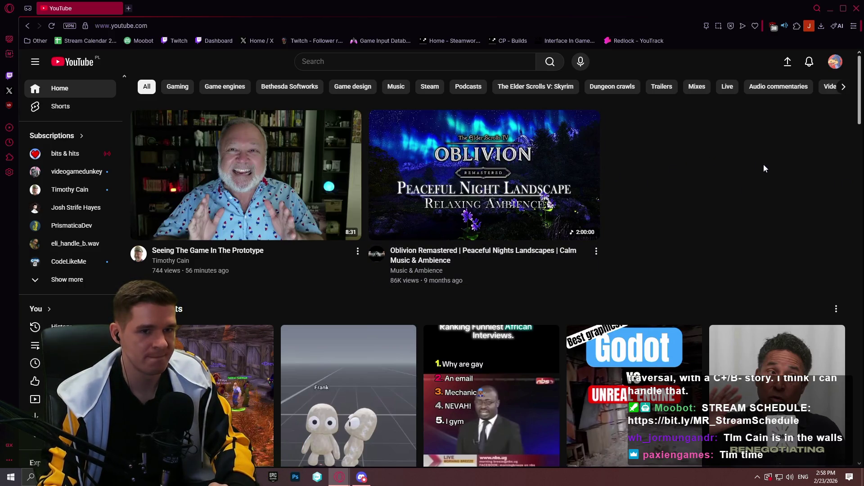
- Search YouTube for 'crimson desert' to list gameplay, PC requirements and trailer videos
{"action": "left_click", "coordinate": [387, 64]}
{"action": "type", "text": "c"}
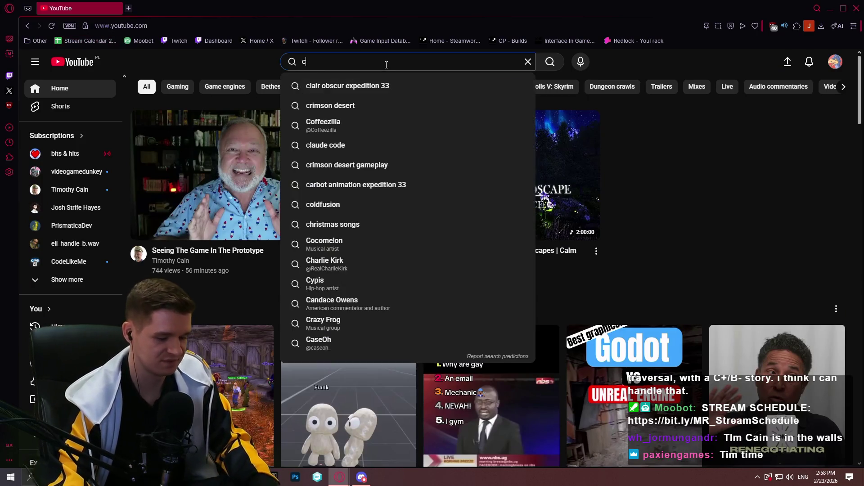
{"action": "type", "text": "rimson desert"}
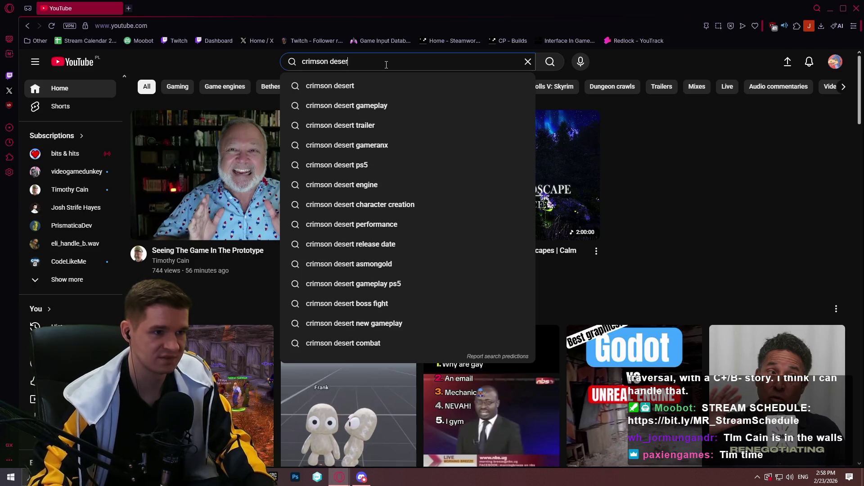
{"action": "key", "text": "Return"}
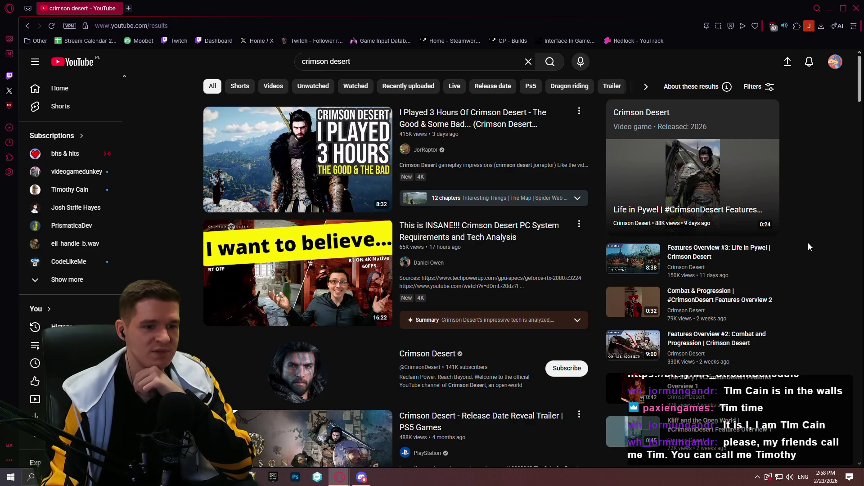
{"action": "scroll", "coordinate": [808, 244], "scroll_direction": "down", "scroll_amount": 3}
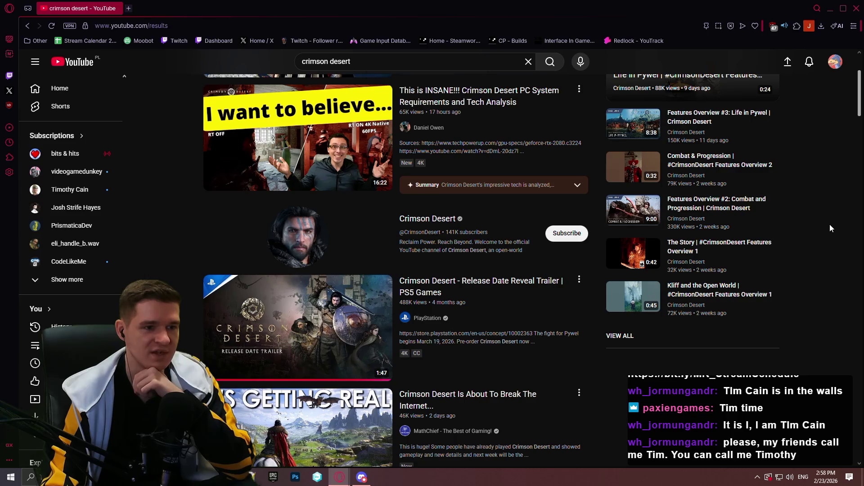
{"action": "scroll", "coordinate": [826, 230], "scroll_direction": "down", "scroll_amount": 2}
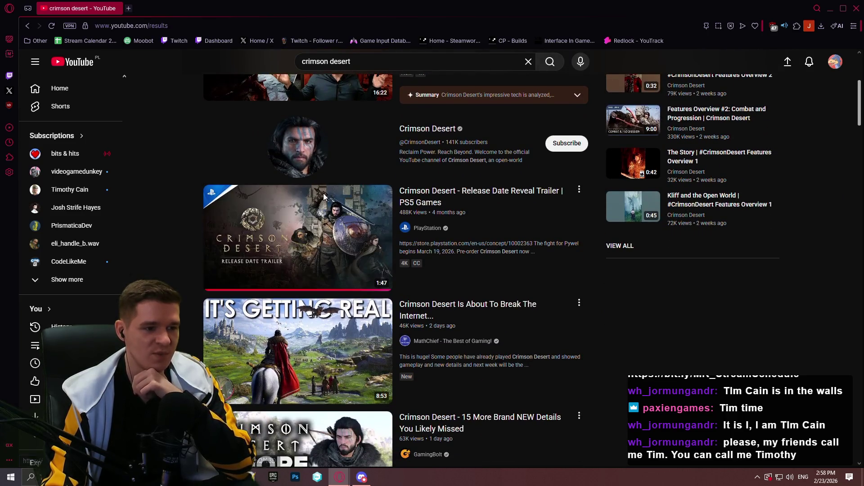
{"action": "scroll", "coordinate": [791, 179], "scroll_direction": "down", "scroll_amount": 5}
{"action": "scroll", "coordinate": [811, 174], "scroll_direction": "down", "scroll_amount": 15}
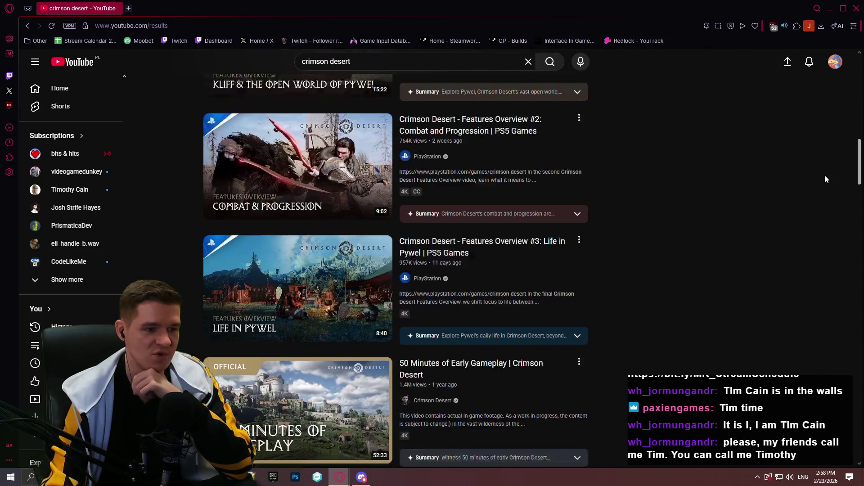
{"action": "scroll", "coordinate": [820, 182], "scroll_direction": "down", "scroll_amount": 15}
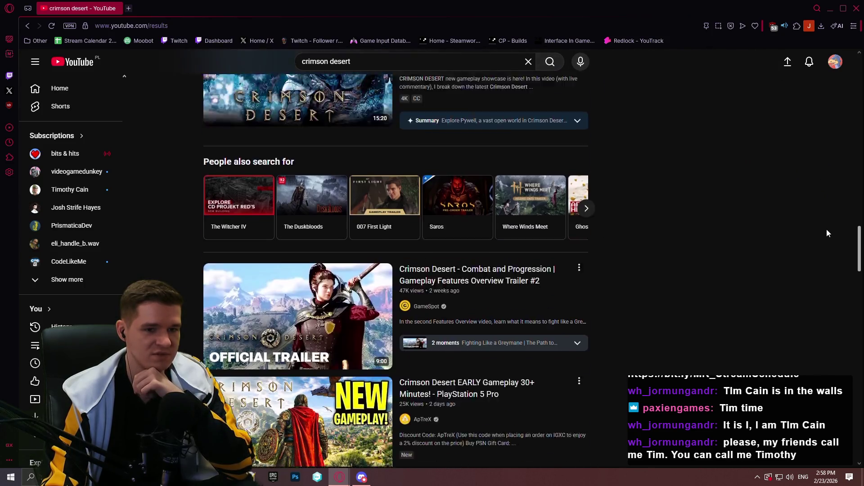
{"action": "scroll", "coordinate": [858, 306], "scroll_direction": "up", "scroll_amount": 3}
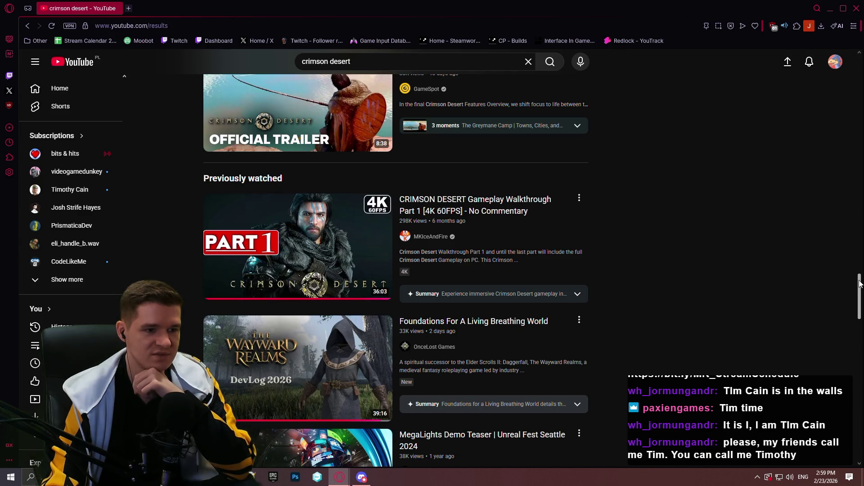
{"action": "scroll", "coordinate": [833, 104], "scroll_direction": "up", "scroll_amount": 20}
{"action": "scroll", "coordinate": [827, 72], "scroll_direction": "up", "scroll_amount": 15}
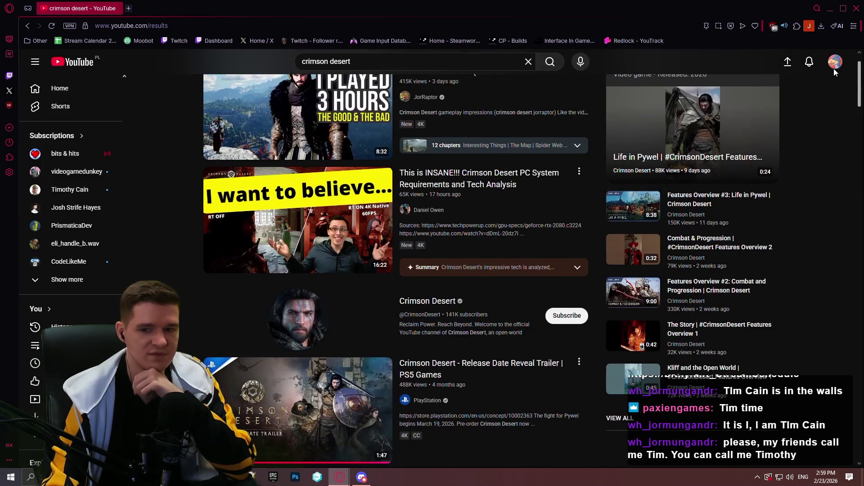
{"action": "scroll", "coordinate": [833, 68], "scroll_direction": "down", "scroll_amount": 2}
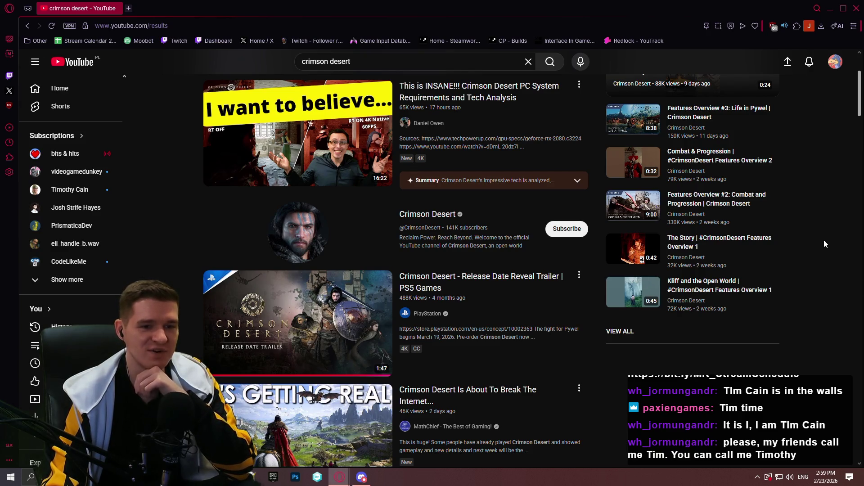
{"action": "scroll", "coordinate": [791, 271], "scroll_direction": "down", "scroll_amount": 5}
{"action": "scroll", "coordinate": [802, 204], "scroll_direction": "down", "scroll_amount": 5}
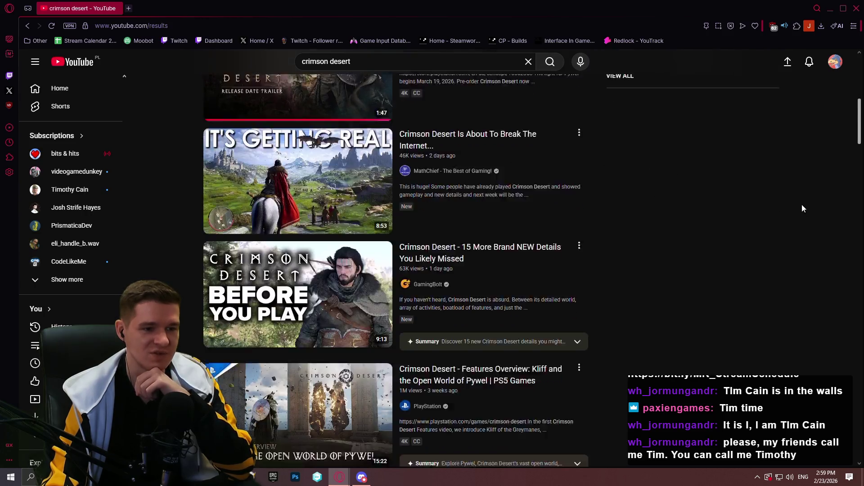
{"action": "scroll", "coordinate": [788, 190], "scroll_direction": "up", "scroll_amount": 1}
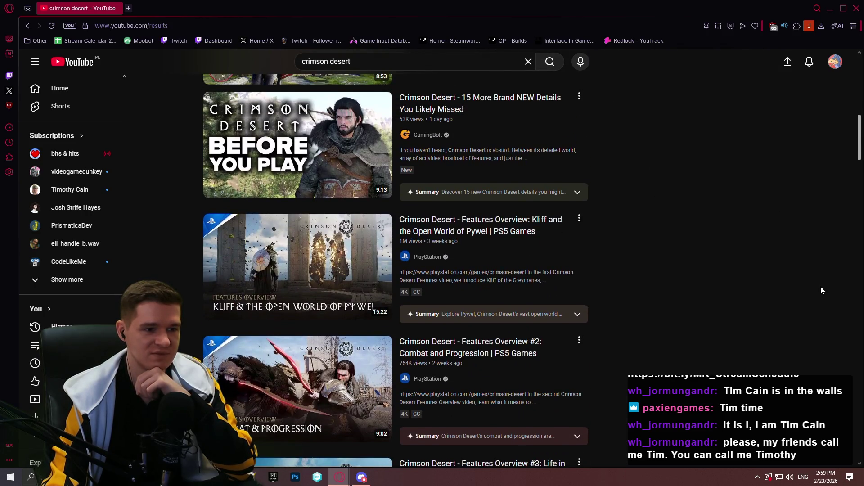
{"action": "mouse_move", "coordinate": [478, 252]}
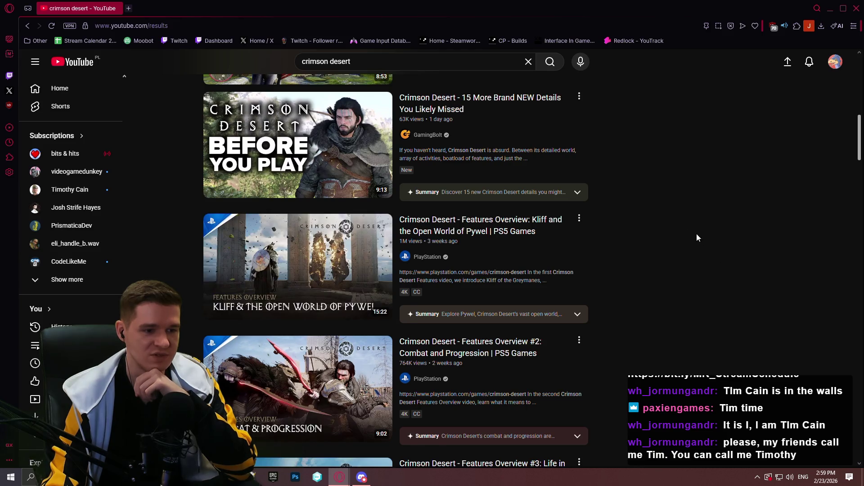
{"action": "scroll", "coordinate": [696, 234], "scroll_direction": "down", "scroll_amount": 1}
- Open the Kliff and the Open World, Features Overview #2 and Life in Pywel videos in background tabs
{"action": "middle_click", "coordinate": [478, 187]}
{"action": "middle_click", "coordinate": [487, 304]}
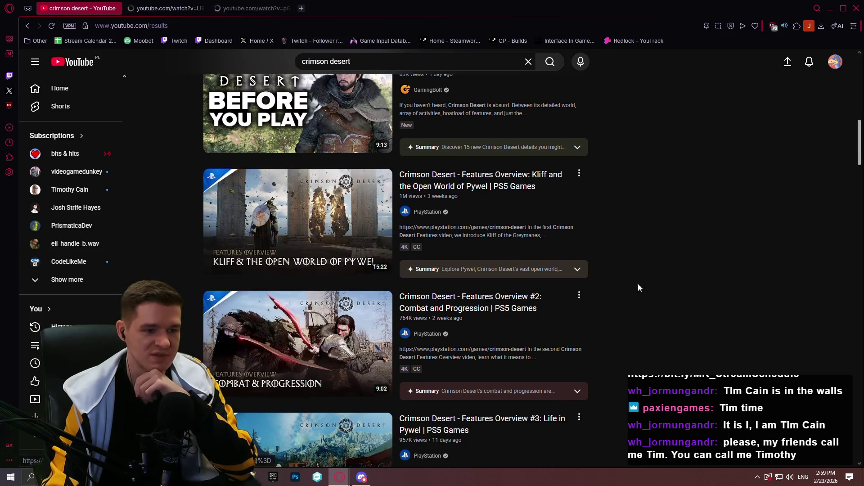
{"action": "scroll", "coordinate": [639, 283], "scroll_direction": "down", "scroll_amount": 5}
{"action": "middle_click", "coordinate": [452, 207]}
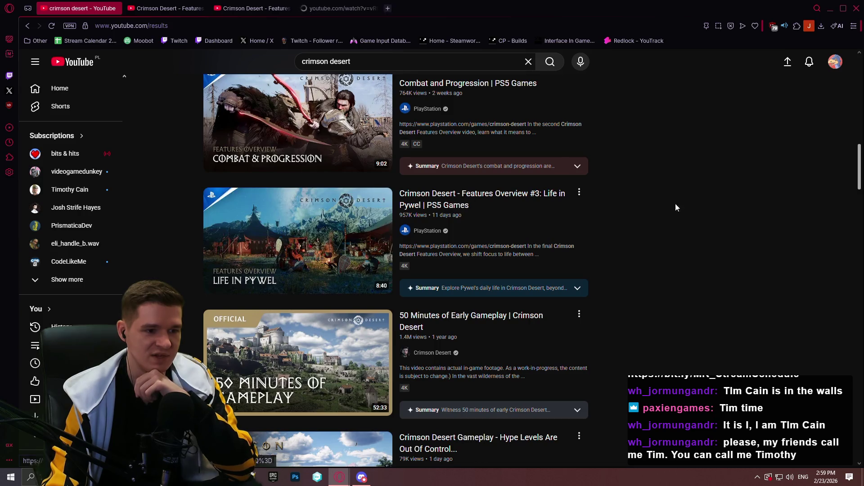
{"action": "scroll", "coordinate": [680, 203], "scroll_direction": "down", "scroll_amount": 9}
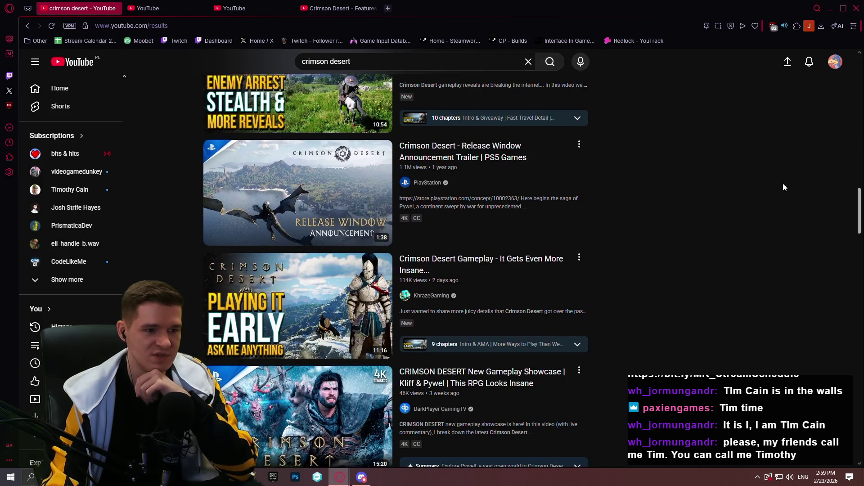
{"action": "mouse_move", "coordinate": [859, 207]}
{"action": "left_mouse_down"}
{"action": "mouse_move", "coordinate": [857, 223]}
{"action": "mouse_move", "coordinate": [838, 155]}
{"action": "left_mouse_up"}
{"action": "scroll", "coordinate": [837, 149], "scroll_direction": "up", "scroll_amount": 2}
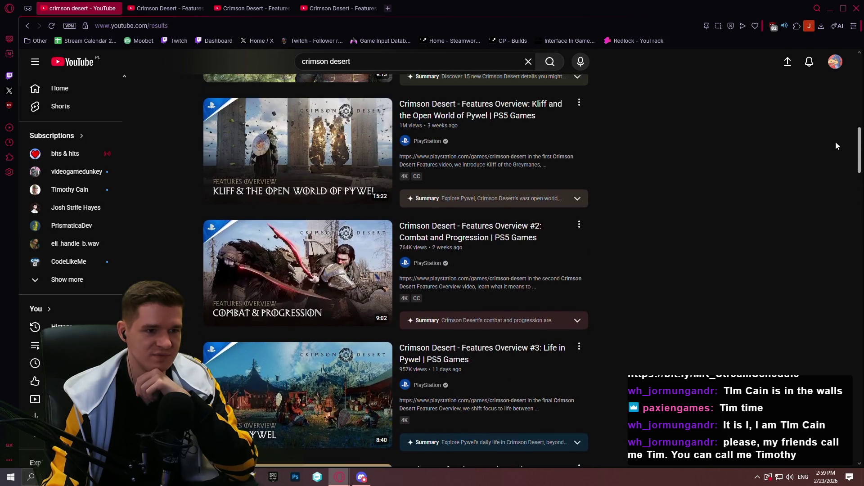
- Go to the PlayStation channel and list its uploaded videos
{"action": "left_click", "coordinate": [430, 265]}
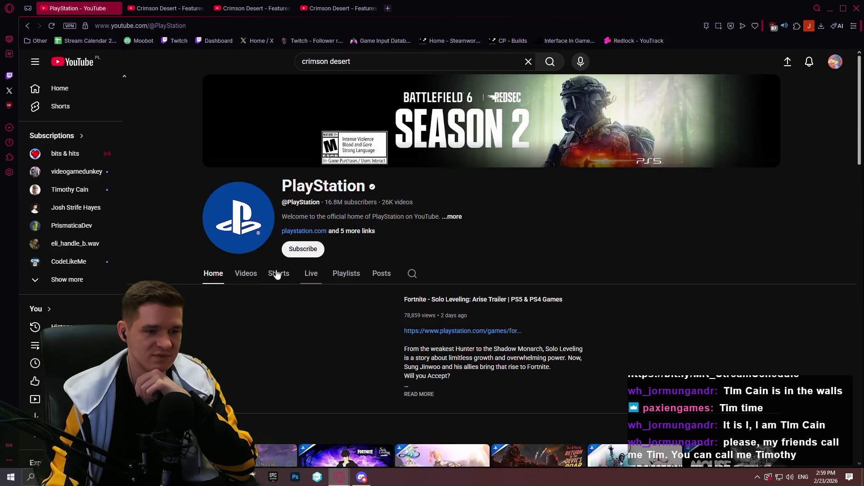
{"action": "left_click", "coordinate": [245, 275]}
{"action": "scroll", "coordinate": [734, 126], "scroll_direction": "down", "scroll_amount": 4}
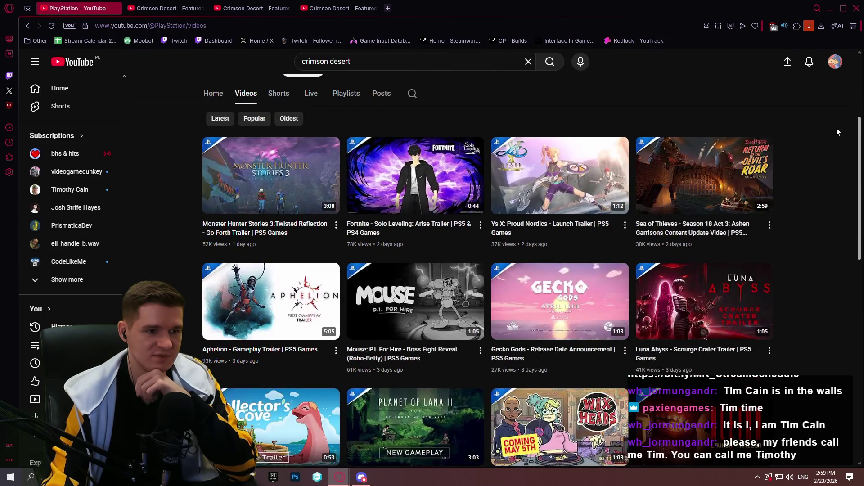
- Scroll back through the uploads to the two-week-old Crimson Desert Features Overview #2 and Dragon Quest rows
{"action": "scroll", "coordinate": [836, 130], "scroll_direction": "down", "scroll_amount": 3}
{"action": "scroll", "coordinate": [833, 130], "scroll_direction": "down", "scroll_amount": 4}
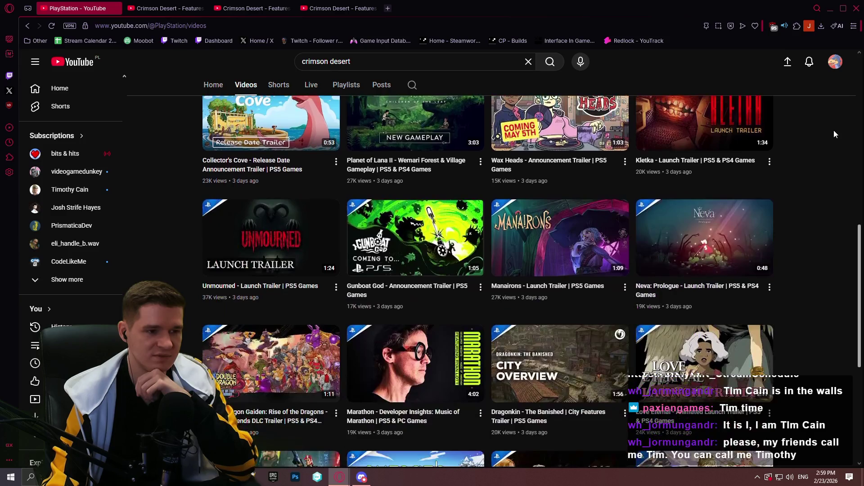
{"action": "scroll", "coordinate": [834, 130], "scroll_direction": "down", "scroll_amount": 6}
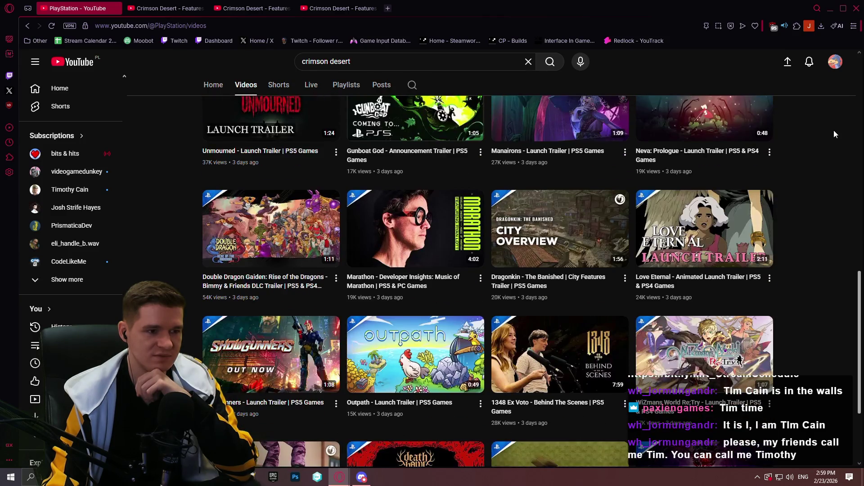
{"action": "scroll", "coordinate": [834, 127], "scroll_direction": "down", "scroll_amount": 4}
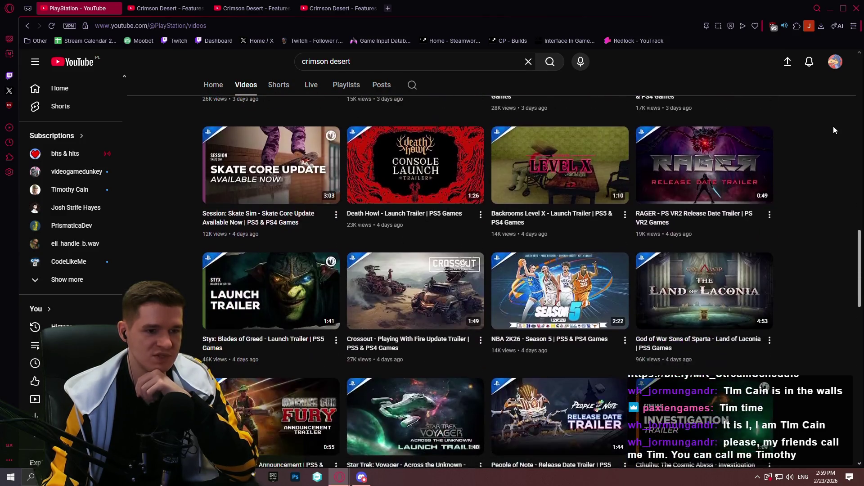
{"action": "scroll", "coordinate": [833, 126], "scroll_direction": "down", "scroll_amount": 2}
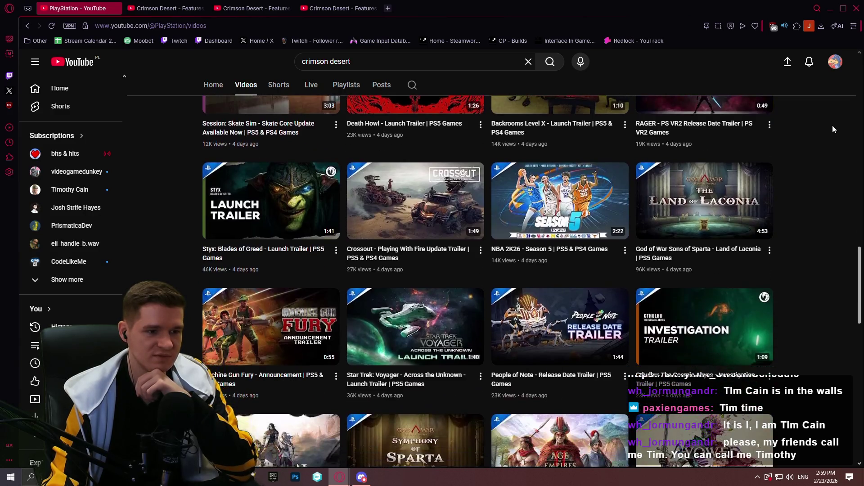
{"action": "scroll", "coordinate": [831, 127], "scroll_direction": "down", "scroll_amount": 4}
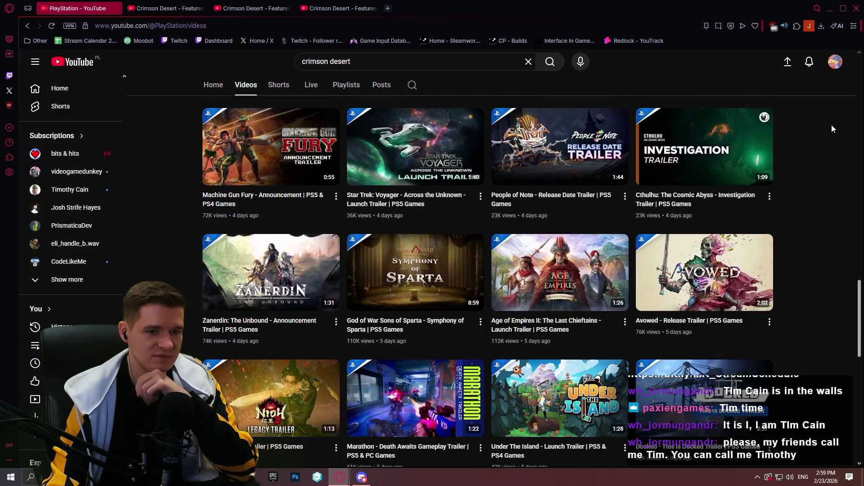
{"action": "scroll", "coordinate": [832, 128], "scroll_direction": "down", "scroll_amount": 3}
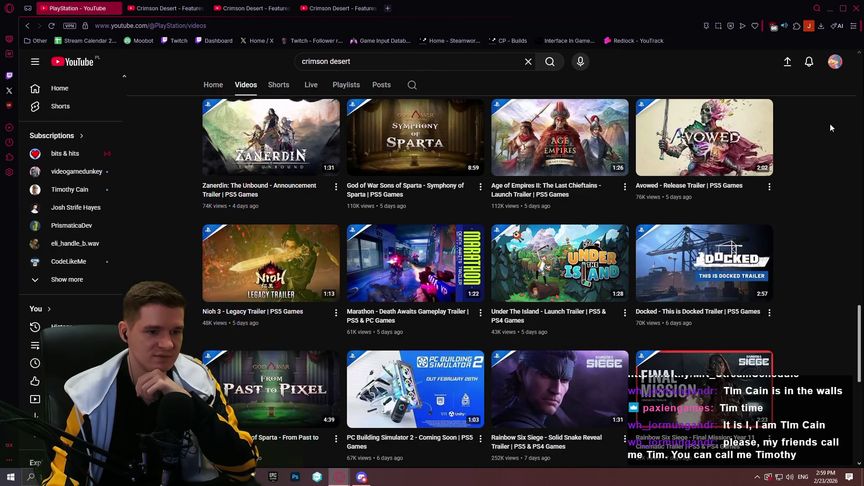
{"action": "scroll", "coordinate": [830, 124], "scroll_direction": "down", "scroll_amount": 4}
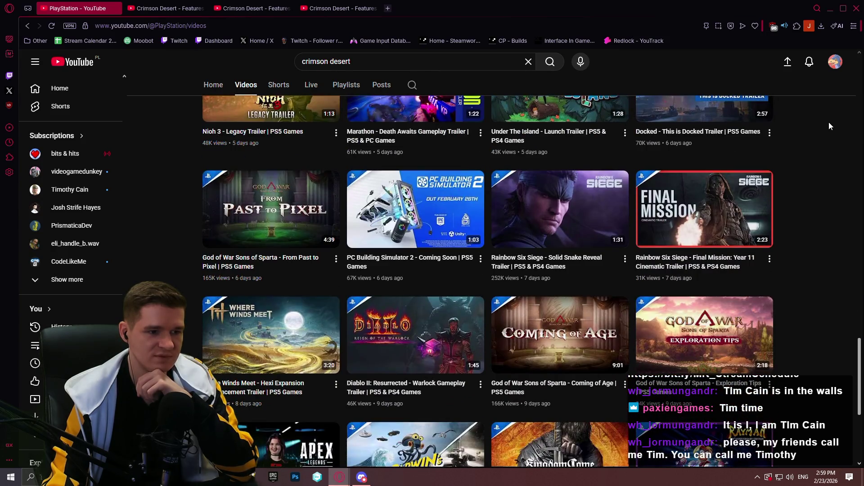
{"action": "scroll", "coordinate": [829, 123], "scroll_direction": "down", "scroll_amount": 6}
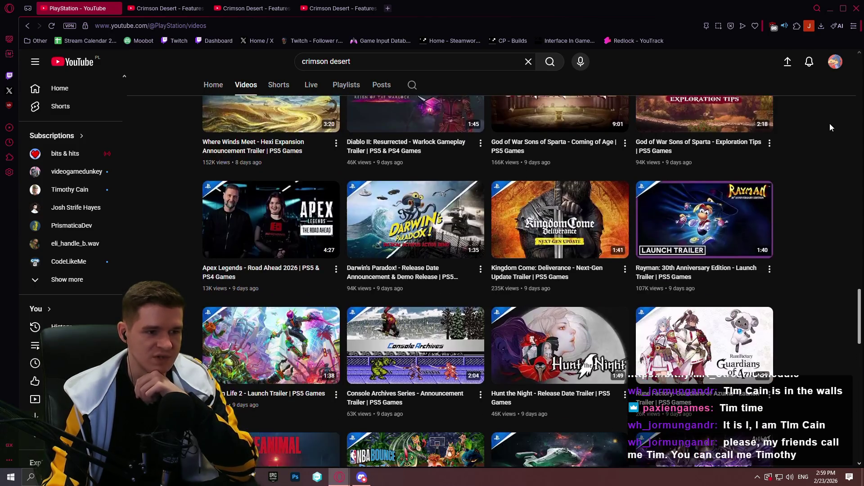
{"action": "scroll", "coordinate": [829, 123], "scroll_direction": "down", "scroll_amount": 3}
{"action": "scroll", "coordinate": [825, 116], "scroll_direction": "down", "scroll_amount": 5}
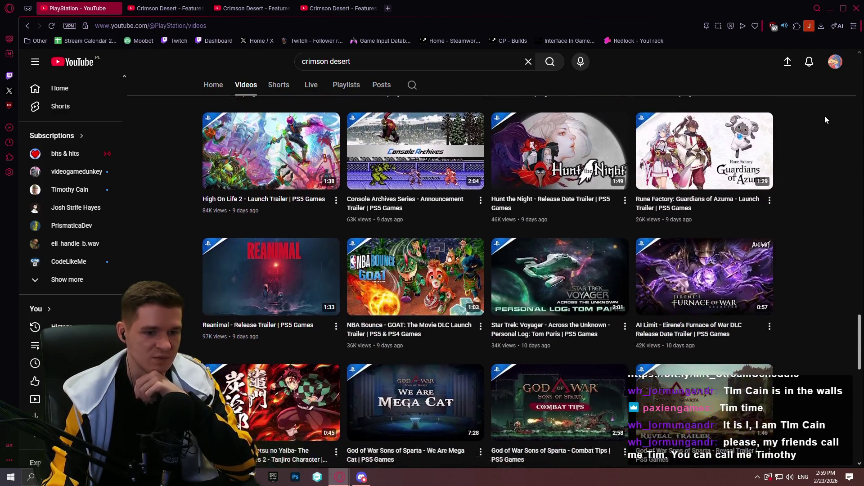
{"action": "scroll", "coordinate": [825, 116], "scroll_direction": "down", "scroll_amount": 5}
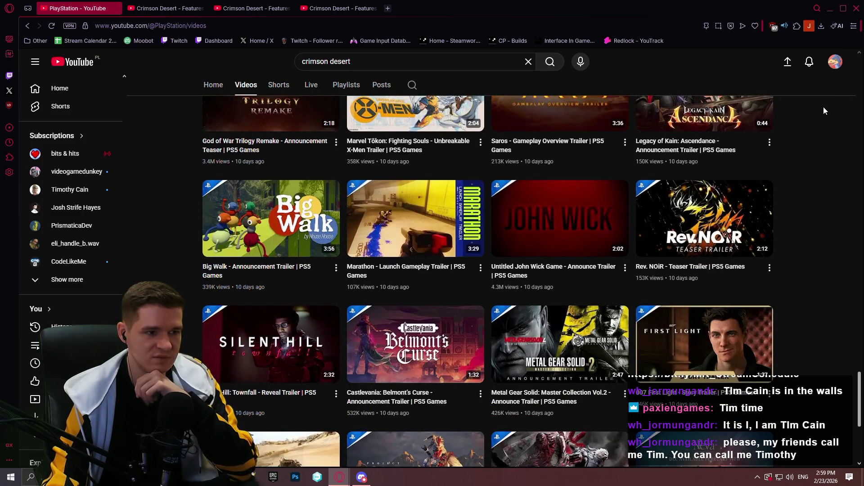
{"action": "scroll", "coordinate": [824, 108], "scroll_direction": "down", "scroll_amount": 4}
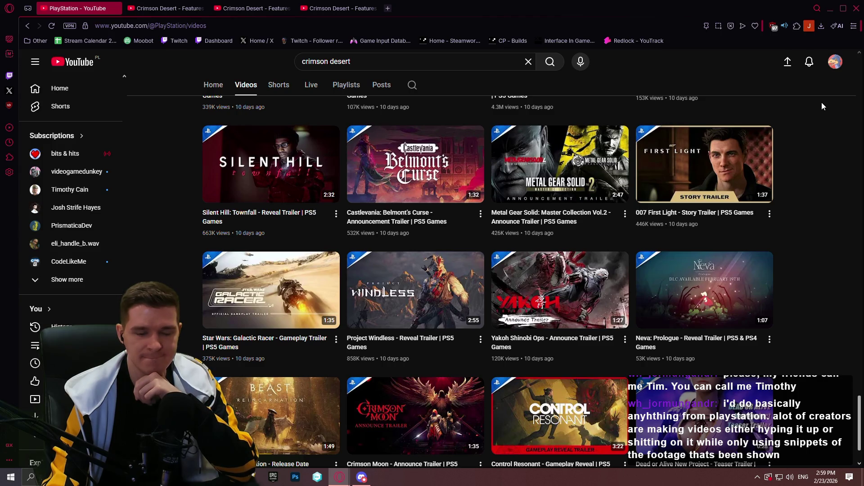
{"action": "scroll", "coordinate": [792, 104], "scroll_direction": "down", "scroll_amount": 2}
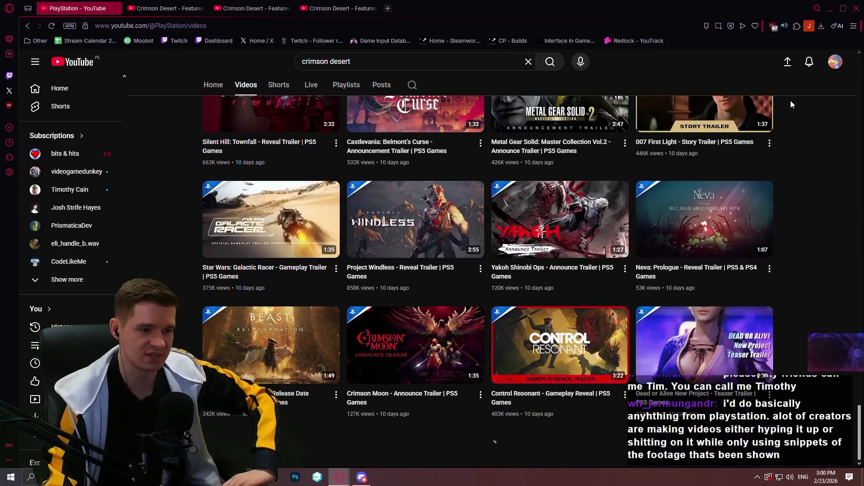
{"action": "scroll", "coordinate": [779, 180], "scroll_direction": "down", "scroll_amount": 3}
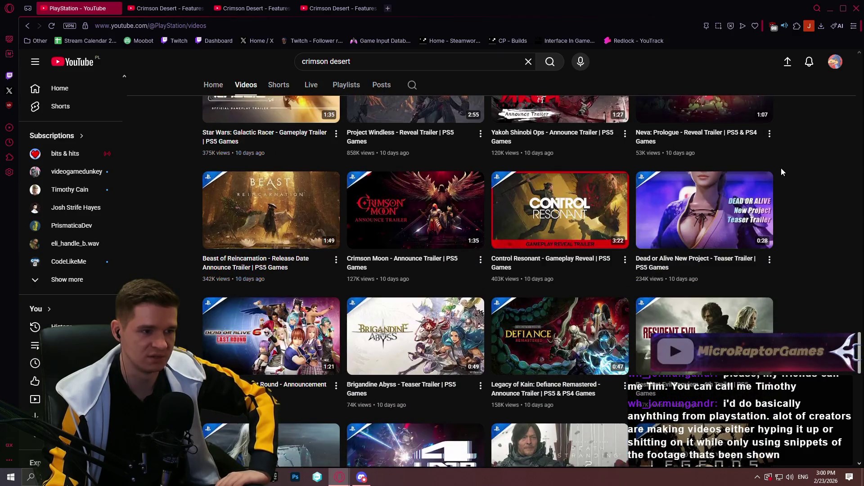
{"action": "scroll", "coordinate": [779, 162], "scroll_direction": "down", "scroll_amount": 2}
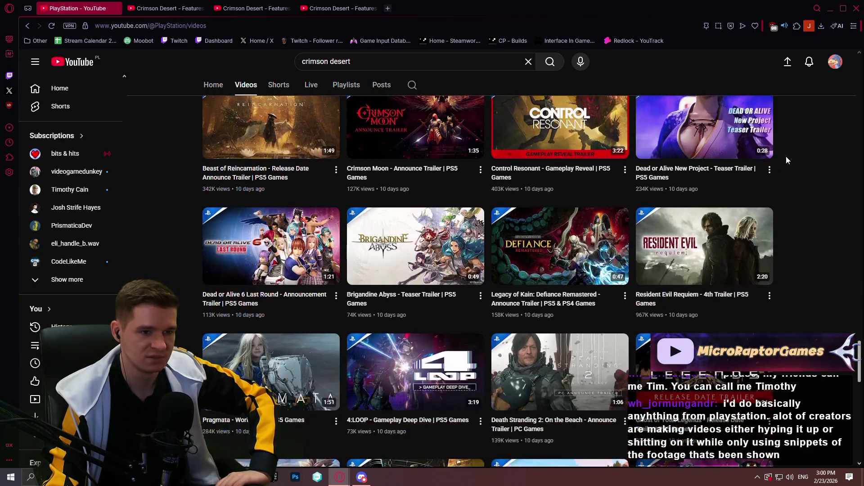
{"action": "scroll", "coordinate": [786, 156], "scroll_direction": "down", "scroll_amount": 3}
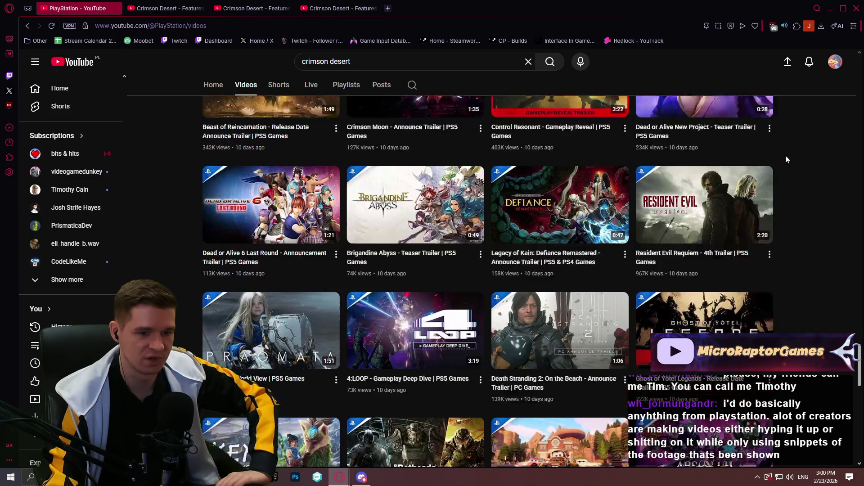
{"action": "scroll", "coordinate": [787, 157], "scroll_direction": "down", "scroll_amount": 3}
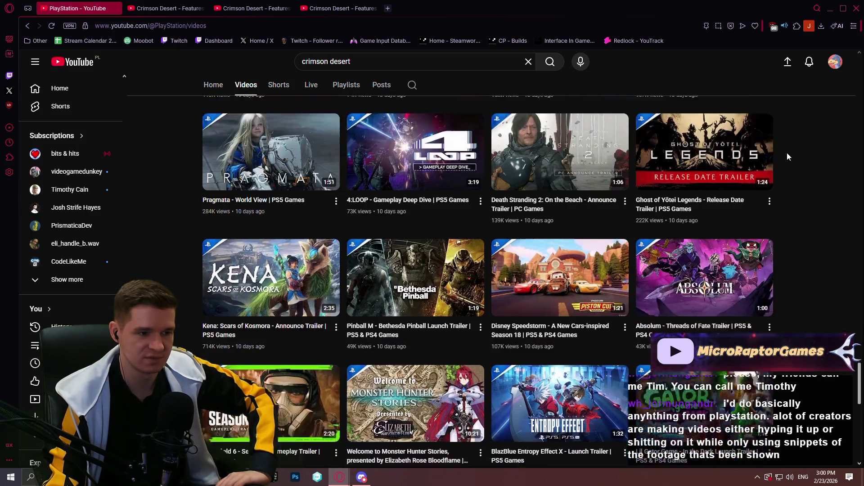
{"action": "scroll", "coordinate": [789, 151], "scroll_direction": "down", "scroll_amount": 4}
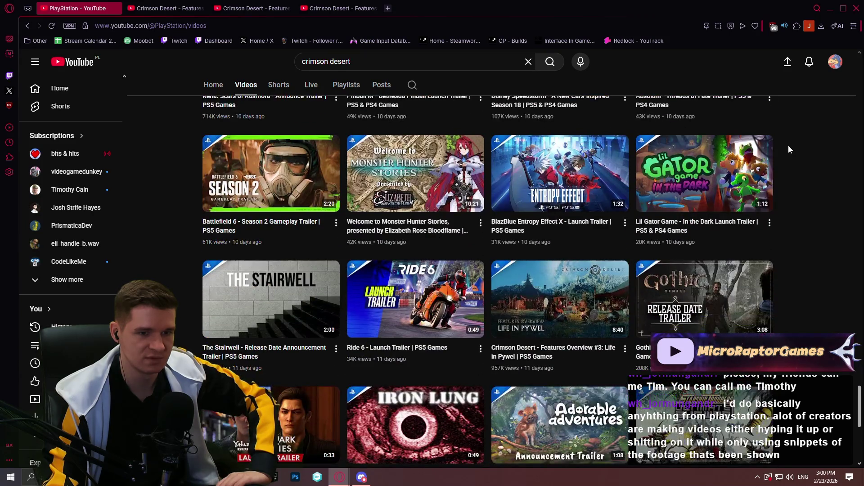
{"action": "scroll", "coordinate": [786, 145], "scroll_direction": "down", "scroll_amount": 6}
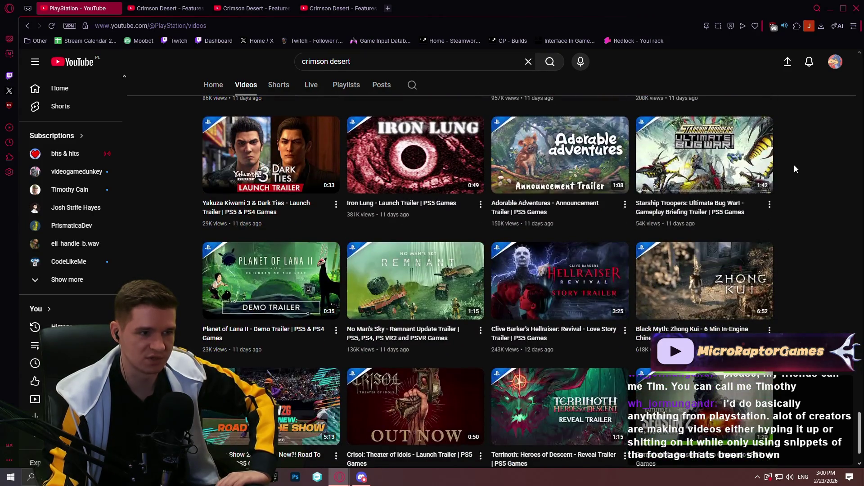
{"action": "scroll", "coordinate": [785, 171], "scroll_direction": "down", "scroll_amount": 4}
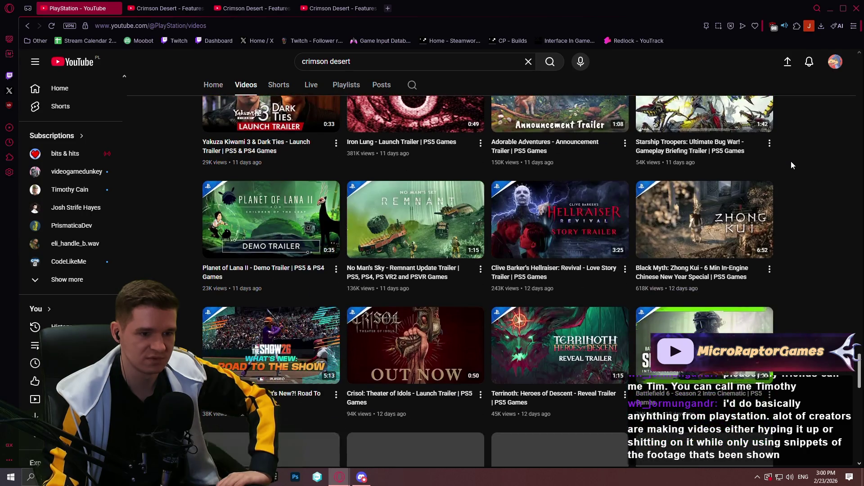
{"action": "scroll", "coordinate": [795, 165], "scroll_direction": "down", "scroll_amount": 3}
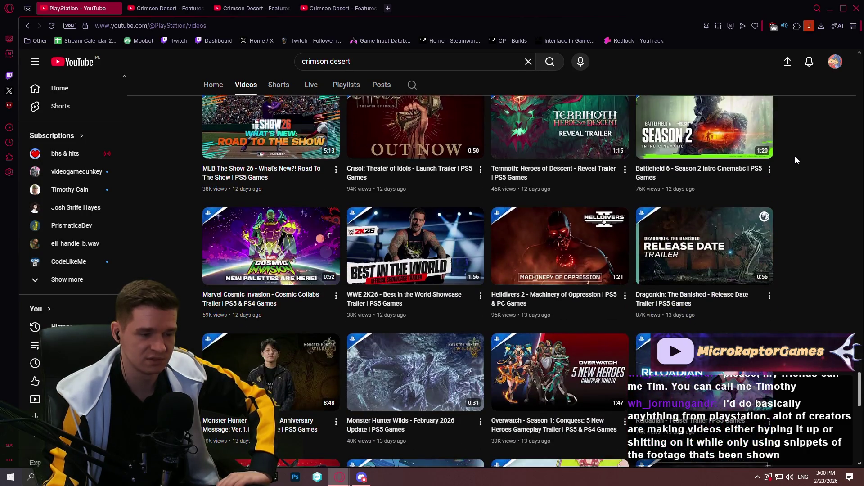
{"action": "scroll", "coordinate": [792, 161], "scroll_direction": "down", "scroll_amount": 5}
{"action": "scroll", "coordinate": [778, 164], "scroll_direction": "down", "scroll_amount": 3}
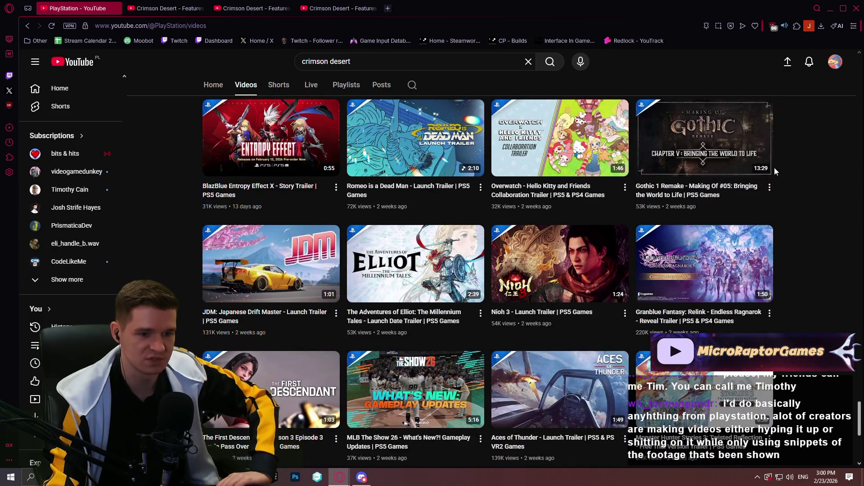
{"action": "scroll", "coordinate": [775, 167], "scroll_direction": "down", "scroll_amount": 3}
{"action": "scroll", "coordinate": [783, 168], "scroll_direction": "down", "scroll_amount": 3}
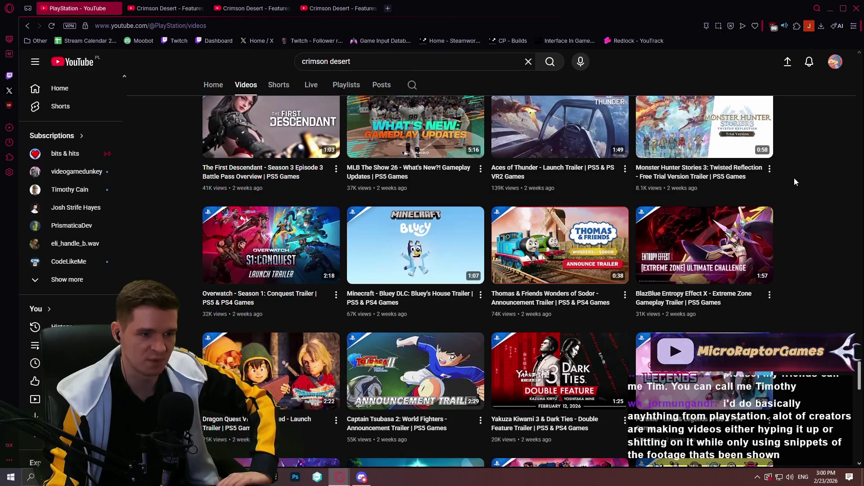
{"action": "scroll", "coordinate": [786, 180], "scroll_direction": "down", "scroll_amount": 4}
{"action": "scroll", "coordinate": [783, 183], "scroll_direction": "down", "scroll_amount": 3}
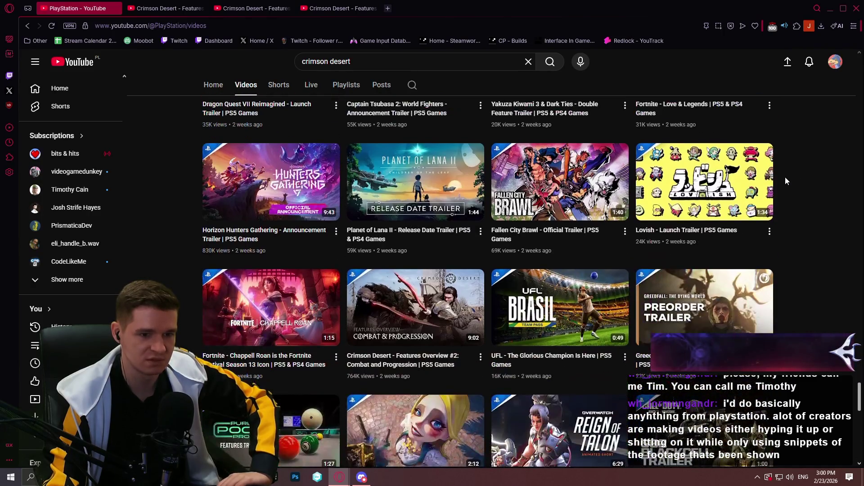
{"action": "scroll", "coordinate": [787, 173], "scroll_direction": "down", "scroll_amount": 3}
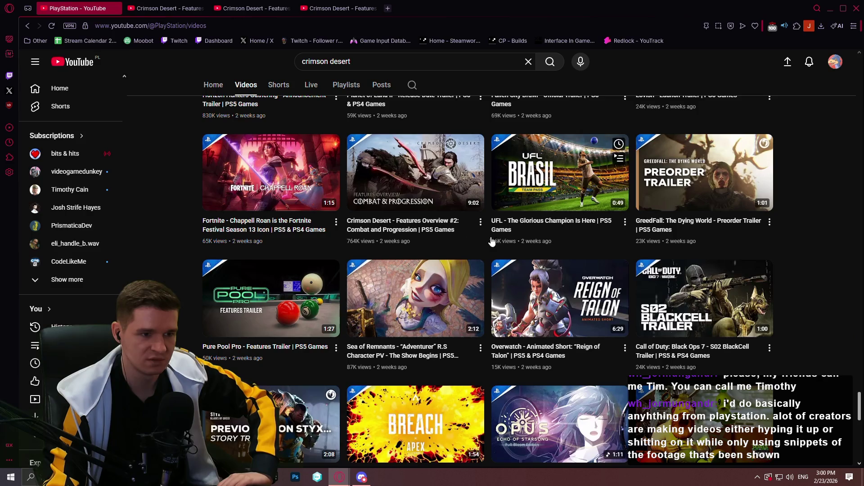
{"action": "scroll", "coordinate": [450, 203], "scroll_direction": "up", "scroll_amount": 4}
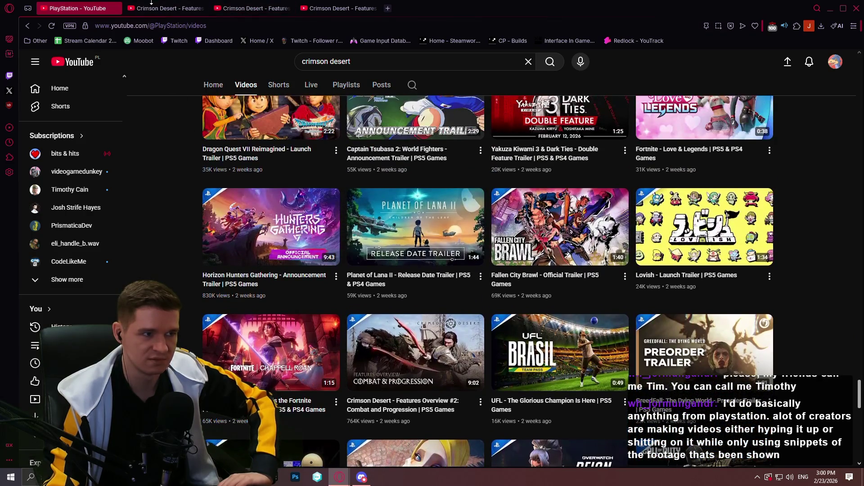
- Switch to the Kliff and the Open World of Pywel trailer tab and widen the player to theater mode
{"action": "left_click", "coordinate": [152, 5]}
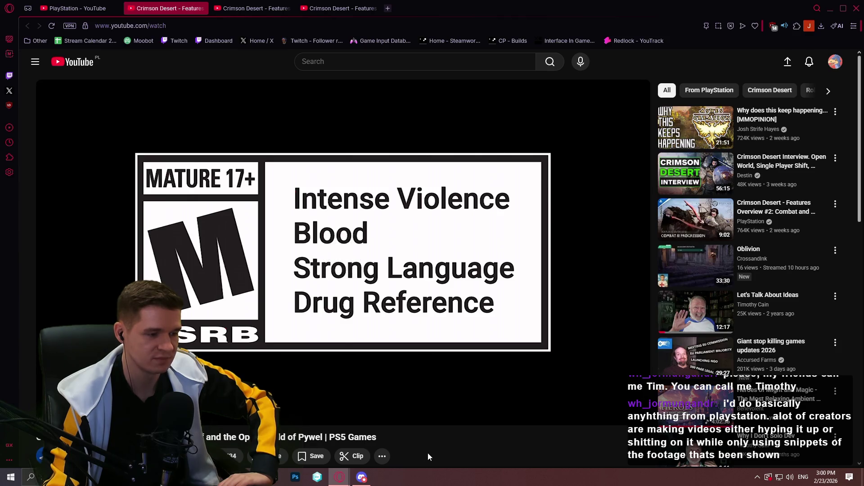
{"action": "left_click", "coordinate": [611, 413]}
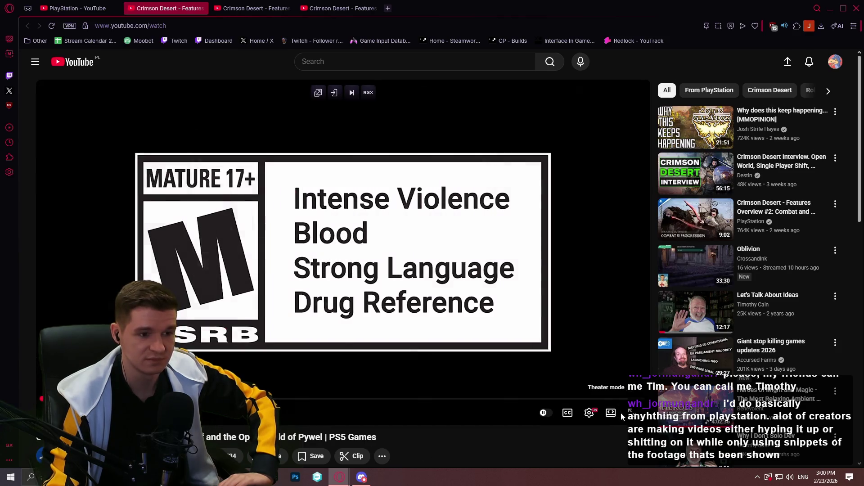
{"action": "left_click", "coordinate": [838, 404]}
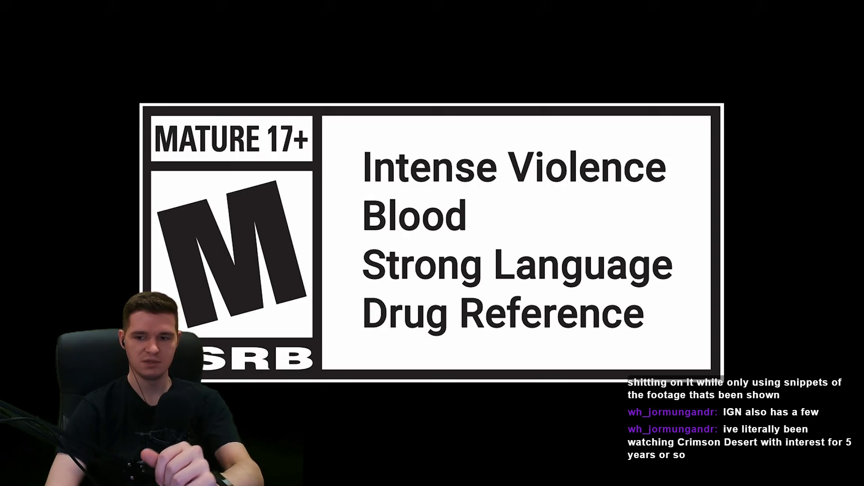
- Start the Kliff and the Open World of Pywel trailer playing in full screen
{"action": "mouse_move", "coordinate": [339, 220]}
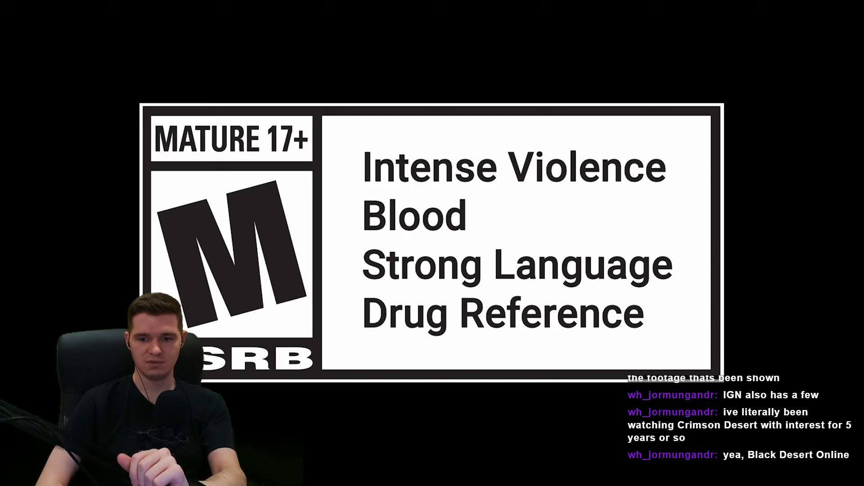
{"action": "mouse_move", "coordinate": [271, 232]}
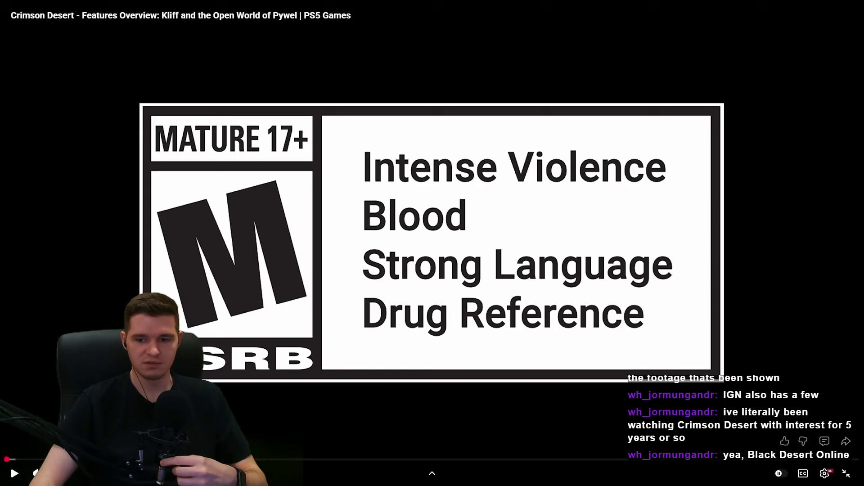
{"action": "key", "text": "space"}
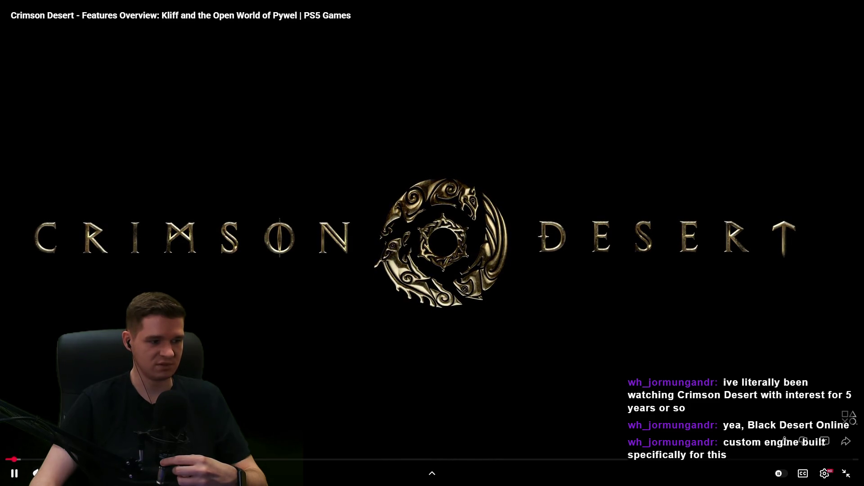
- Exit full screen and lower the tab's volume slightly with the Volume Control extension
{"action": "left_click", "coordinate": [844, 479]}
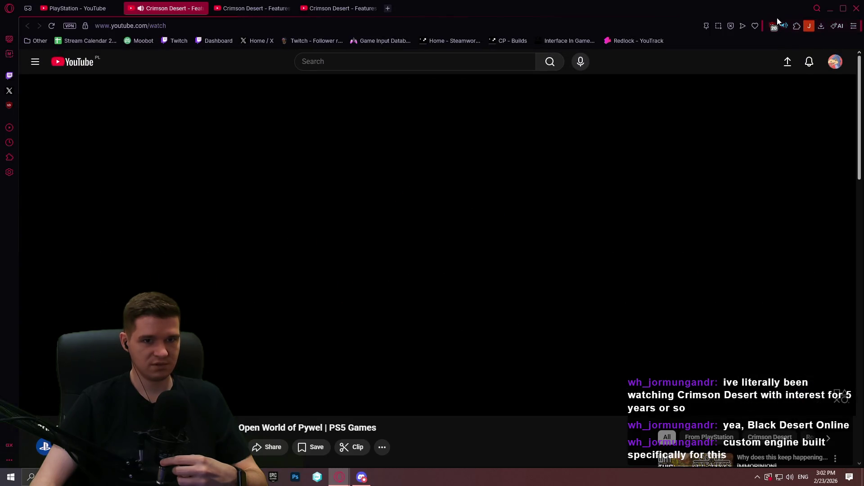
{"action": "left_click", "coordinate": [784, 26]}
{"action": "scroll", "coordinate": [663, 158], "scroll_direction": "down", "scroll_amount": 1}
{"action": "key", "text": "Escape"}
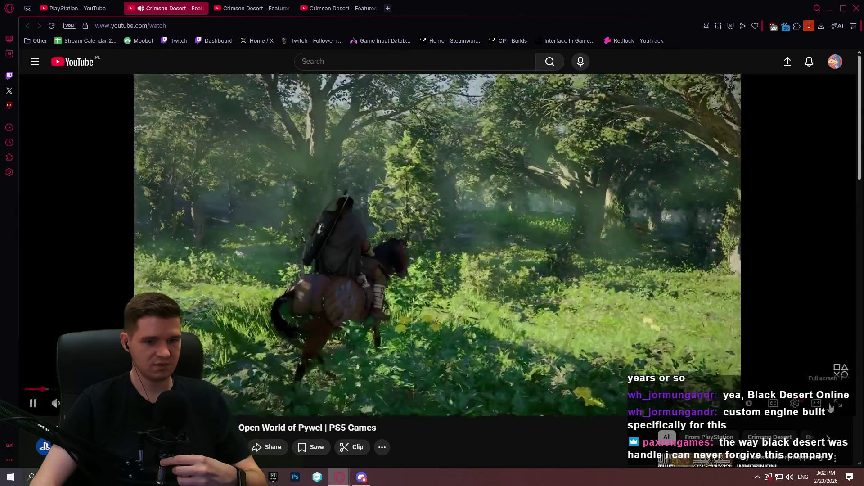
- Pause the trailer, then return it to full screen and resume playback
{"action": "left_click", "coordinate": [831, 407]}
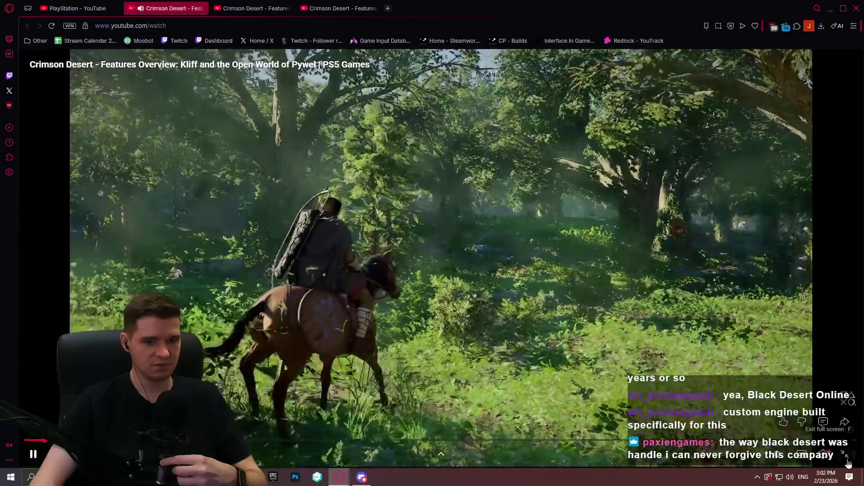
{"action": "key", "text": "Escape"}
{"action": "left_click", "coordinate": [684, 265]}
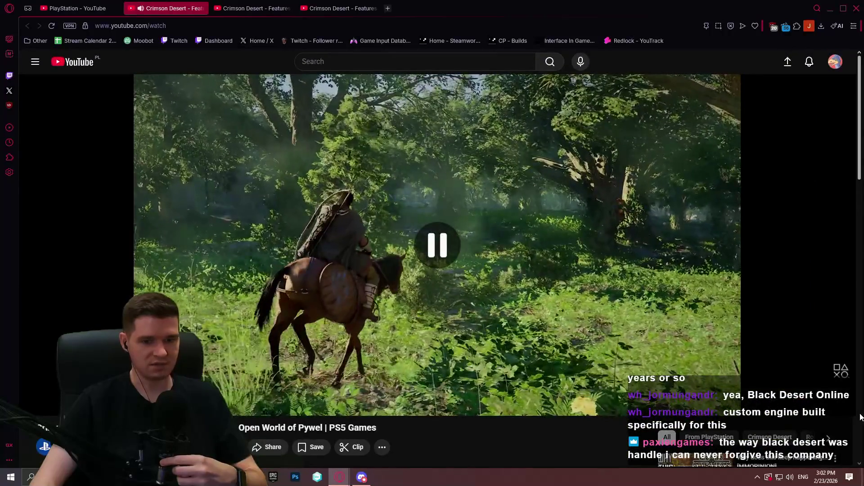
{"action": "key", "text": "f"}
{"action": "left_click", "coordinate": [845, 456]}
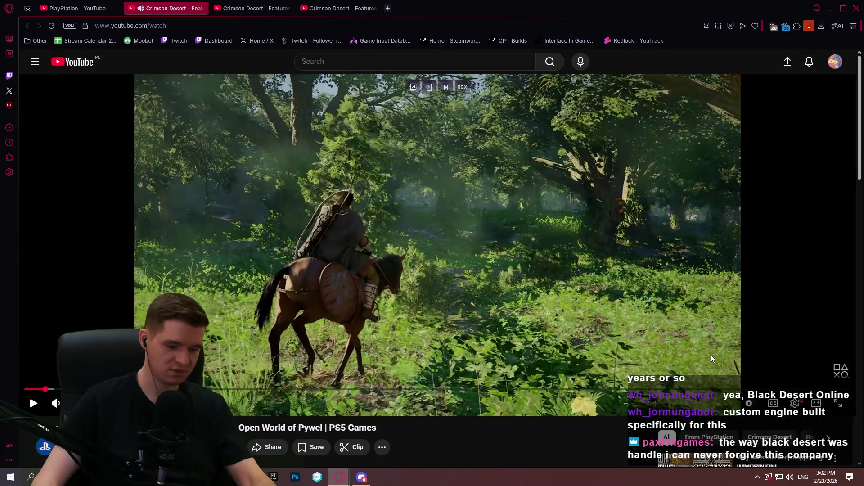
{"action": "key", "text": "F11"}
{"action": "left_click", "coordinate": [833, 427]}
{"action": "left_click", "coordinate": [415, 212]}
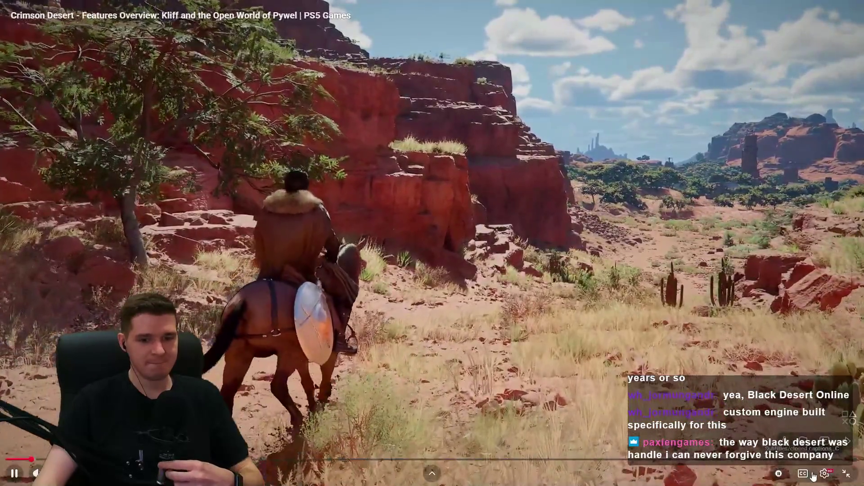
- Set the trailer's playback quality to 2160p60, then pause on the mountain vista
{"action": "left_click", "coordinate": [826, 474]}
{"action": "left_click", "coordinate": [802, 443]}
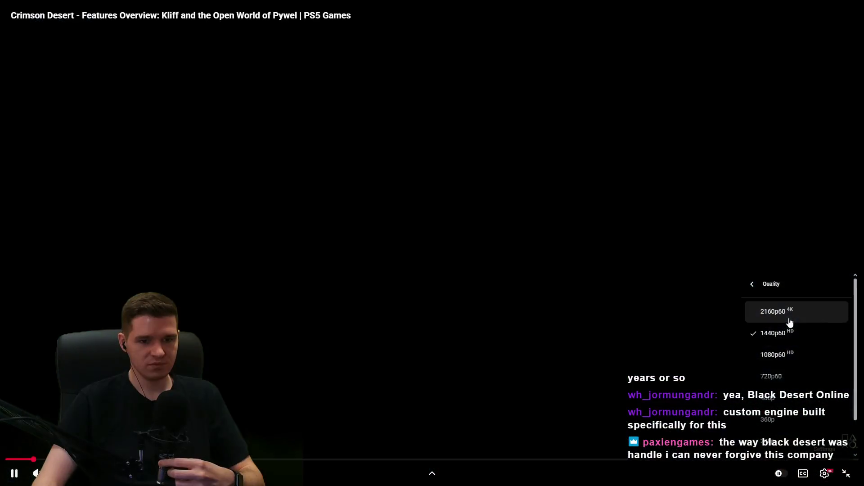
{"action": "left_click", "coordinate": [790, 323]}
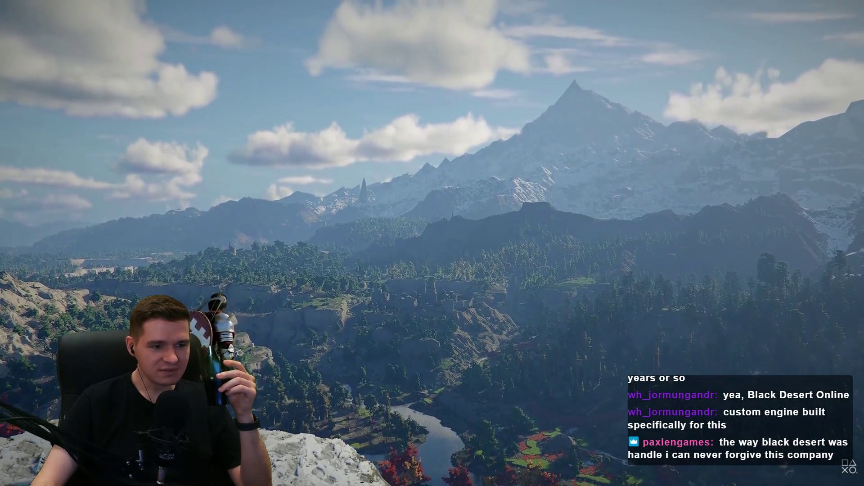
{"action": "left_click", "coordinate": [540, 408]}
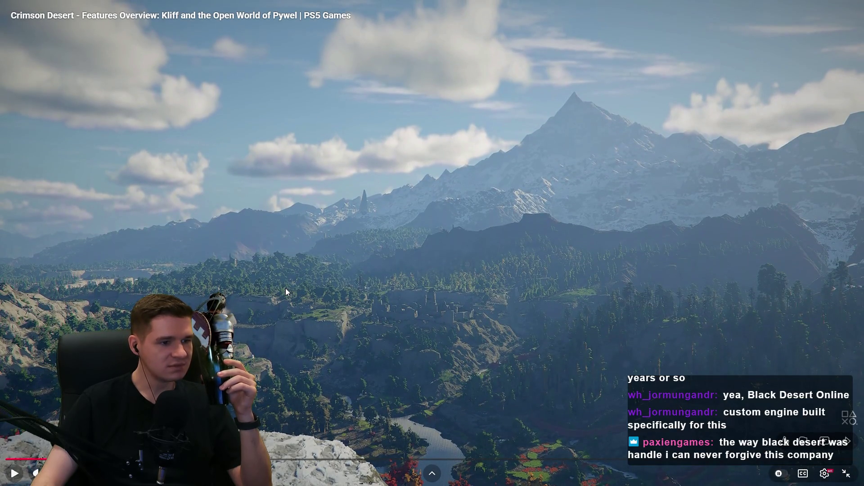
- Seek back 5 seconds to replay the mountain vista, then pause at the torchlit night camp
{"action": "left_click", "coordinate": [437, 265]}
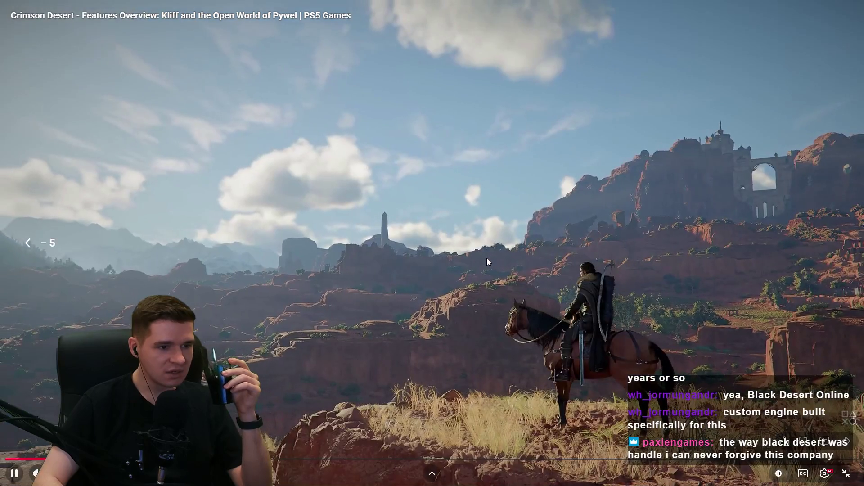
{"action": "key", "text": "Left"}
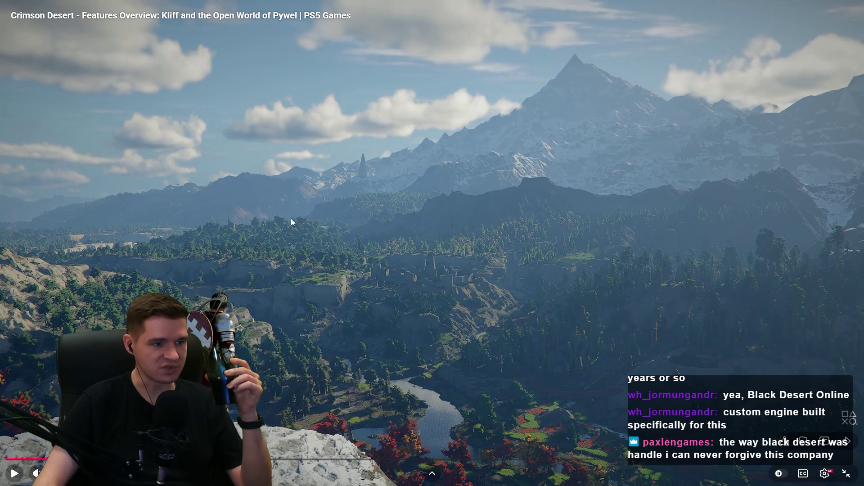
{"action": "left_click", "coordinate": [276, 234]}
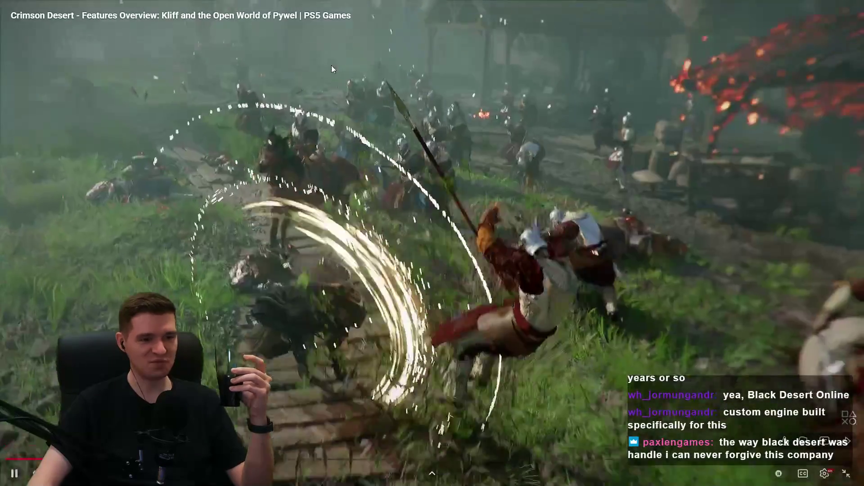
{"action": "left_click", "coordinate": [144, 115]}
- Jump back 5 seconds to the night camp scene, resume, then pause at the firelit camp table
{"action": "key", "text": "Left"}
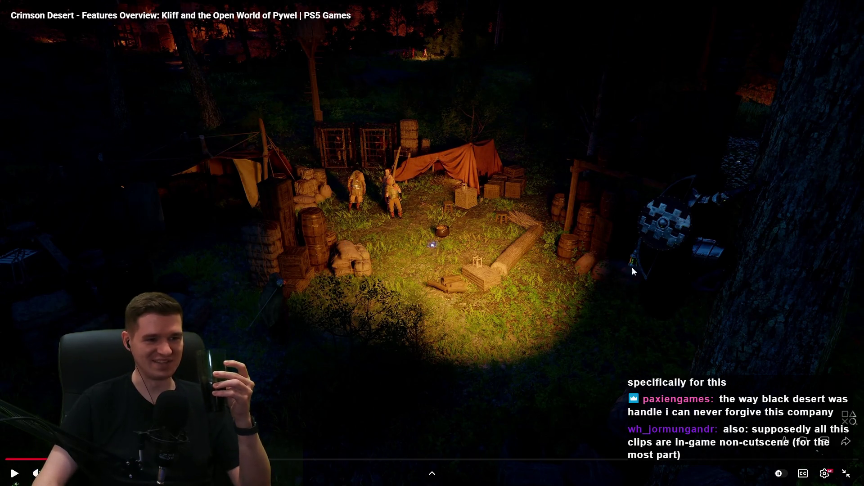
{"action": "left_click", "coordinate": [520, 277]}
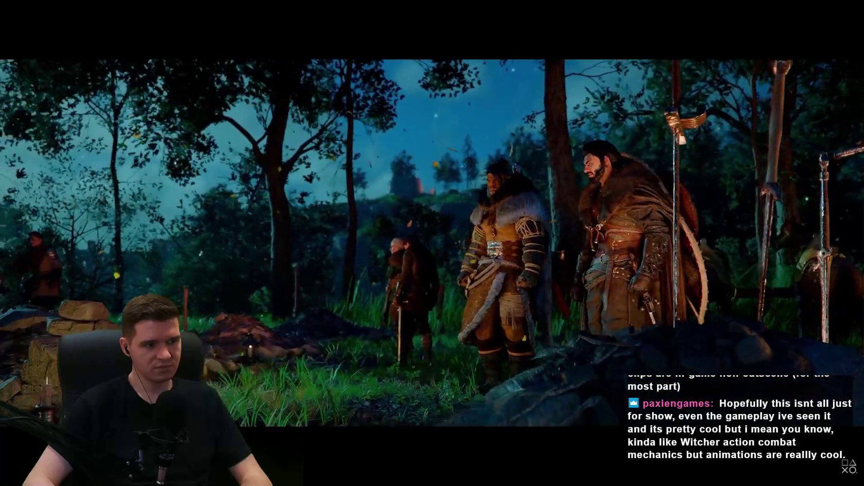
{"action": "left_click", "coordinate": [426, 311]}
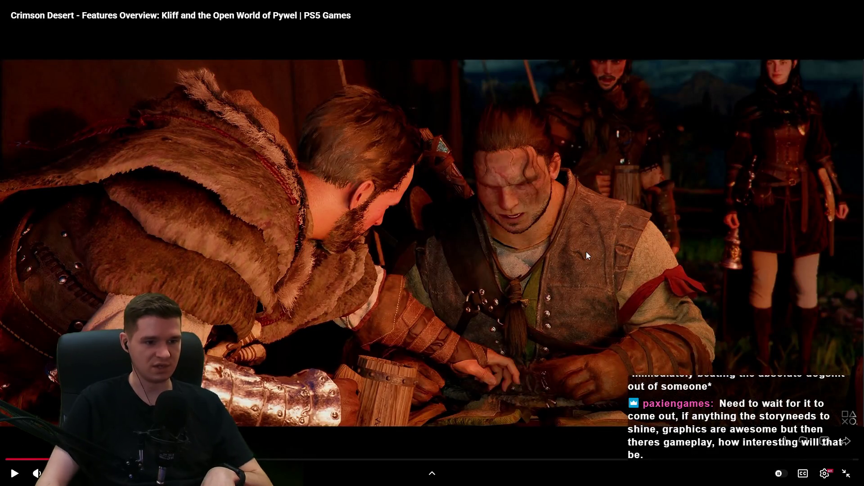
- Rewind 10 seconds to the campfire scene, briefly pause, then resume the trailer
{"action": "left_click", "coordinate": [587, 255]}
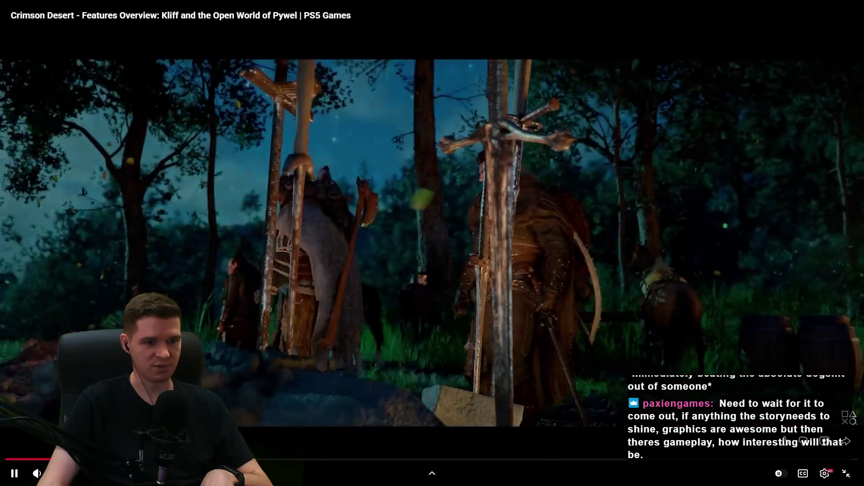
{"action": "key", "text": "Left"}
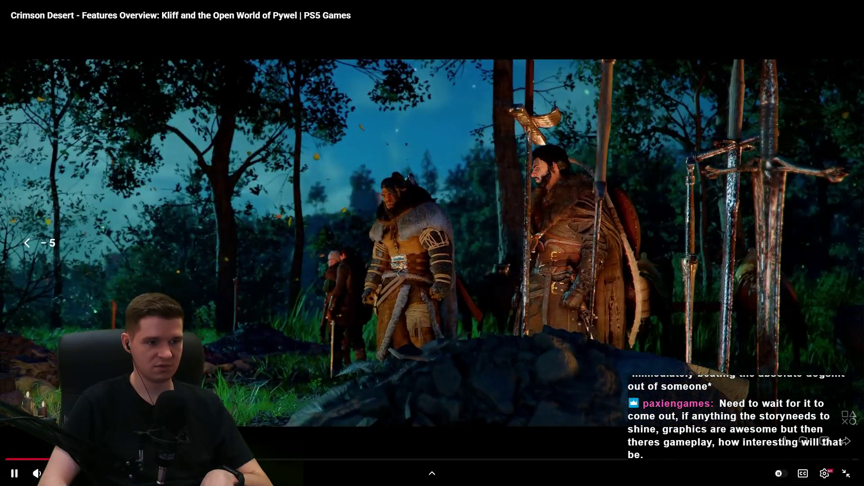
{"action": "key", "text": "Left"}
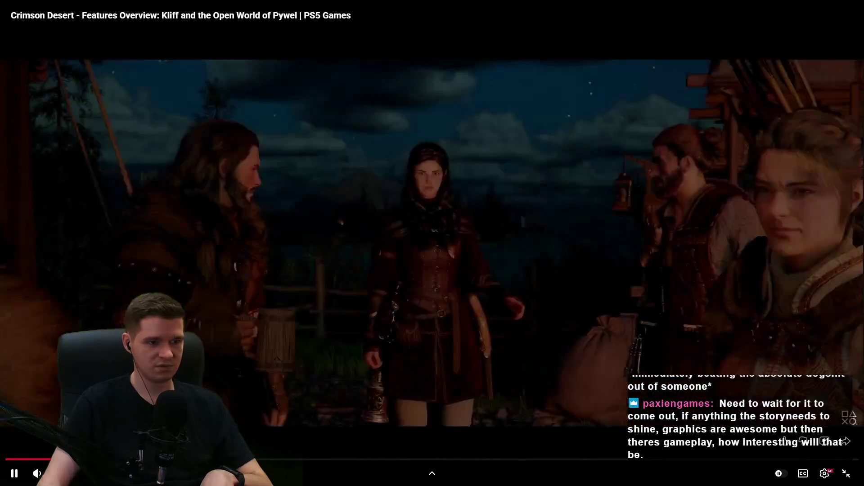
{"action": "key", "text": "space"}
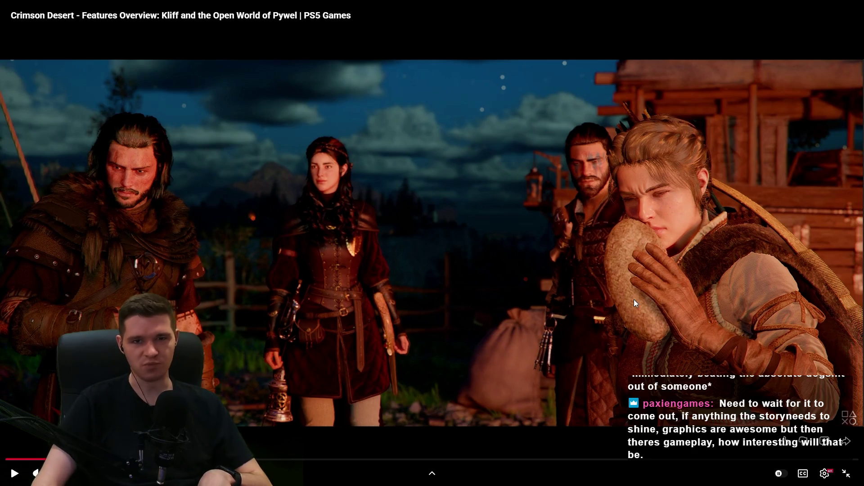
{"action": "key", "text": "space"}
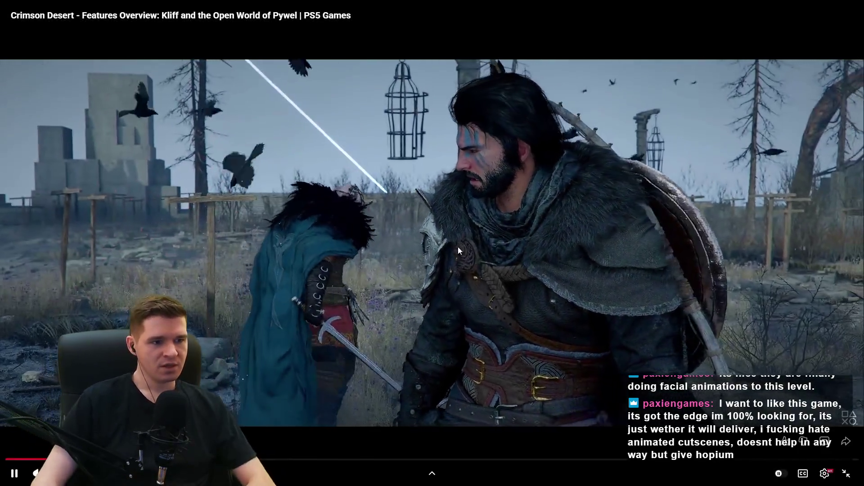
- Rewind five seconds to rewatch the crow swarm, let it play, then pause on the sword-duel frame
{"action": "left_click", "coordinate": [458, 247]}
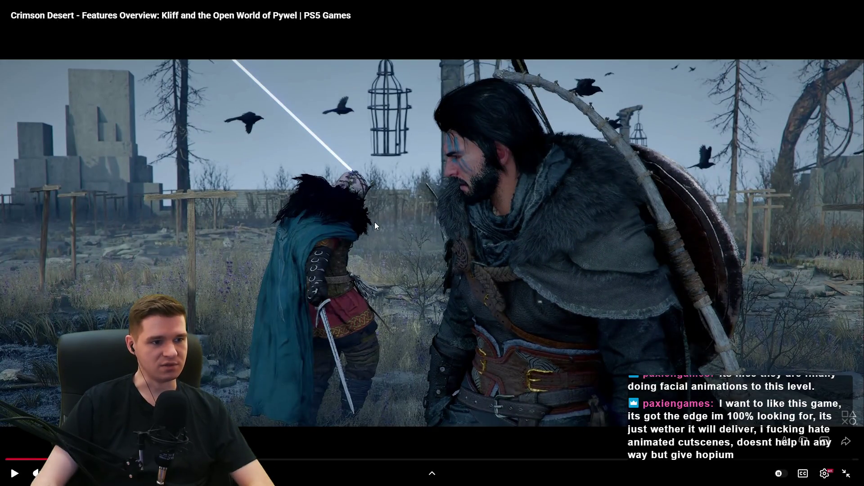
{"action": "key", "text": "Left"}
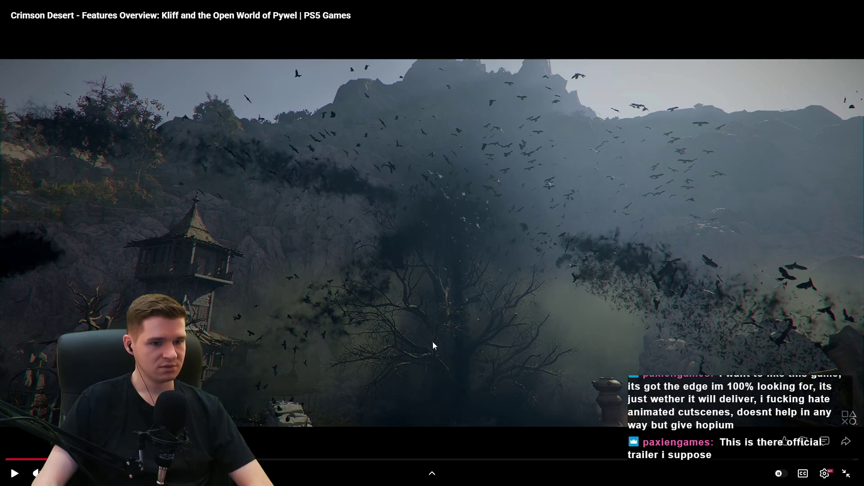
{"action": "left_click", "coordinate": [488, 282]}
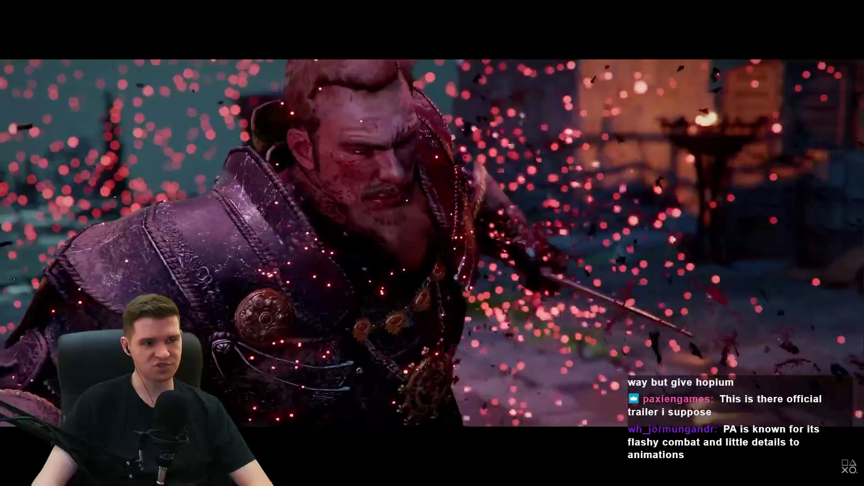
{"action": "left_click", "coordinate": [387, 240]}
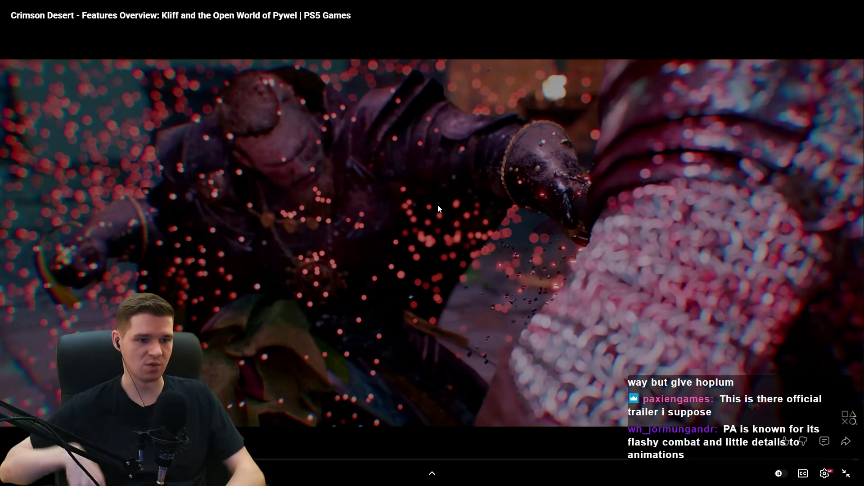
- Rewind the trailer ten seconds to the desert battle, pause on that fight, then resume playback
{"action": "left_click", "coordinate": [520, 217]}
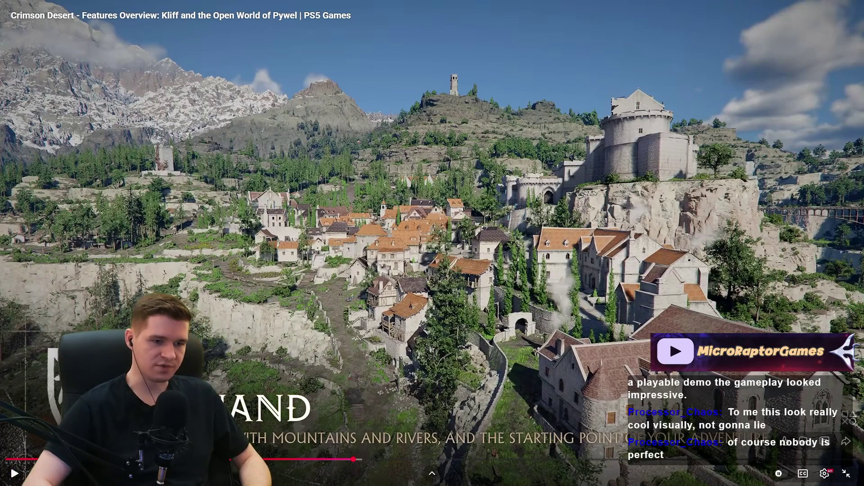
{"action": "key", "text": "Left"}
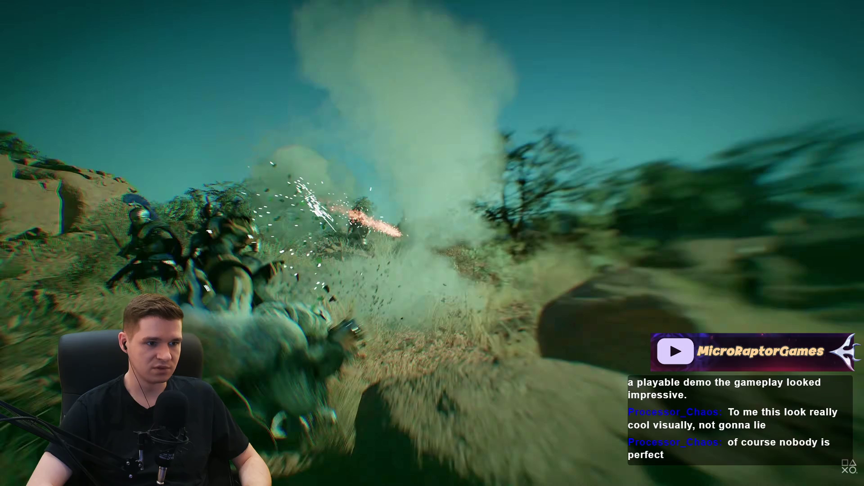
{"action": "key", "text": "Left"}
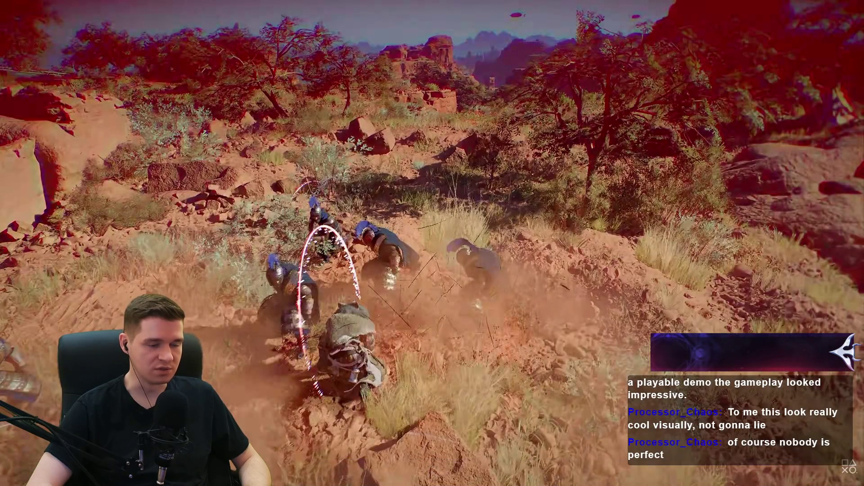
{"action": "key", "text": "space"}
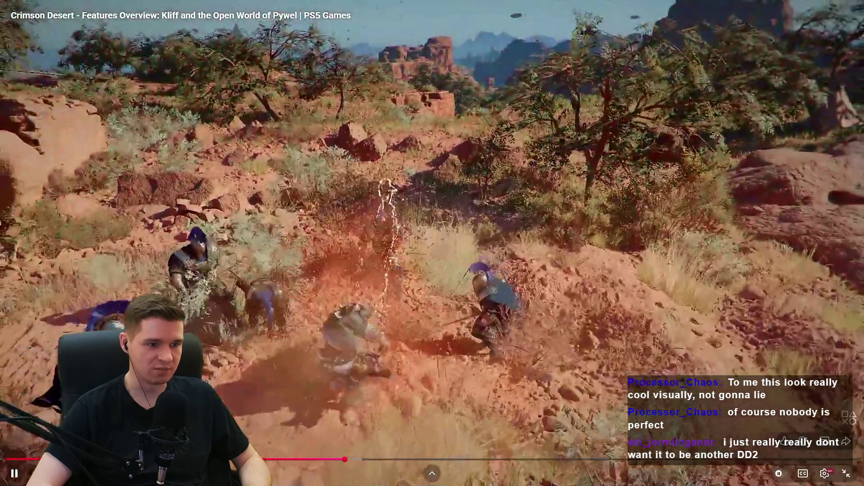
{"action": "key", "text": "space"}
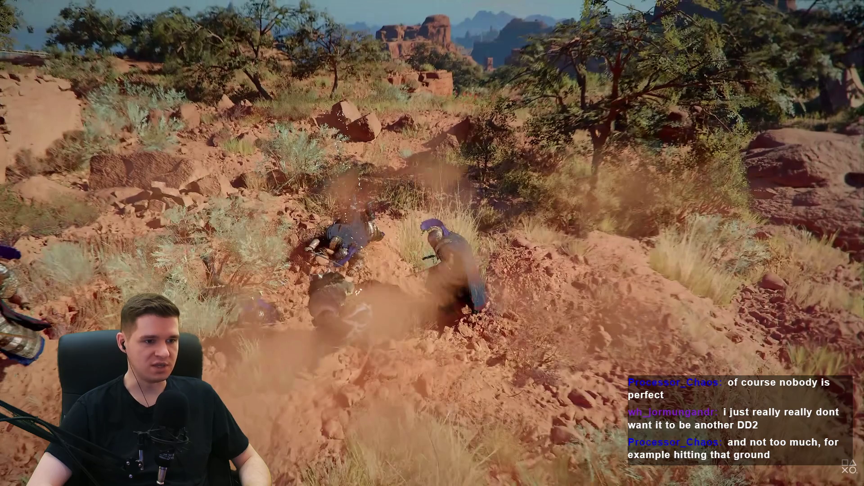
{"action": "key", "text": "space"}
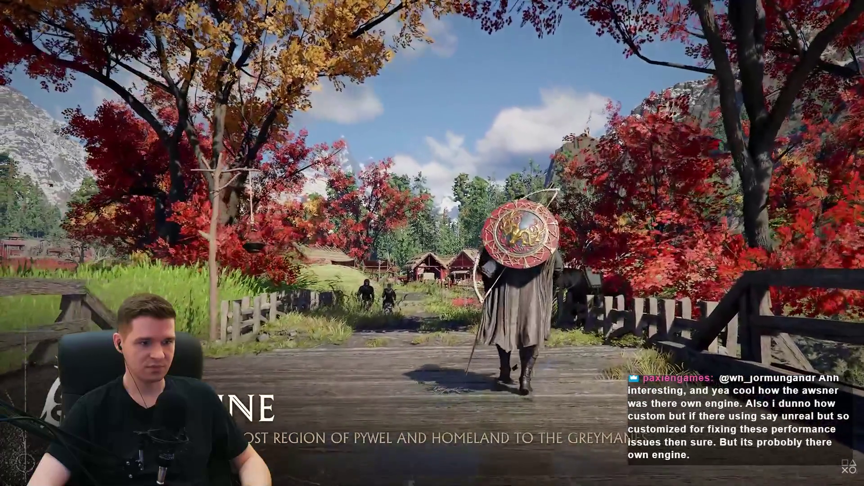
- Rewind five seconds to replay the autumn village in short bursts, then pause on the machinery scene
{"action": "key", "text": "space"}
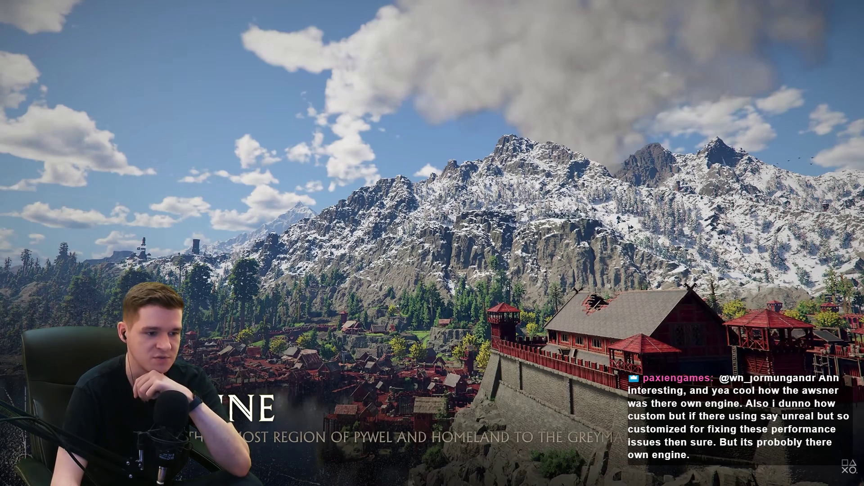
{"action": "key", "text": "Left"}
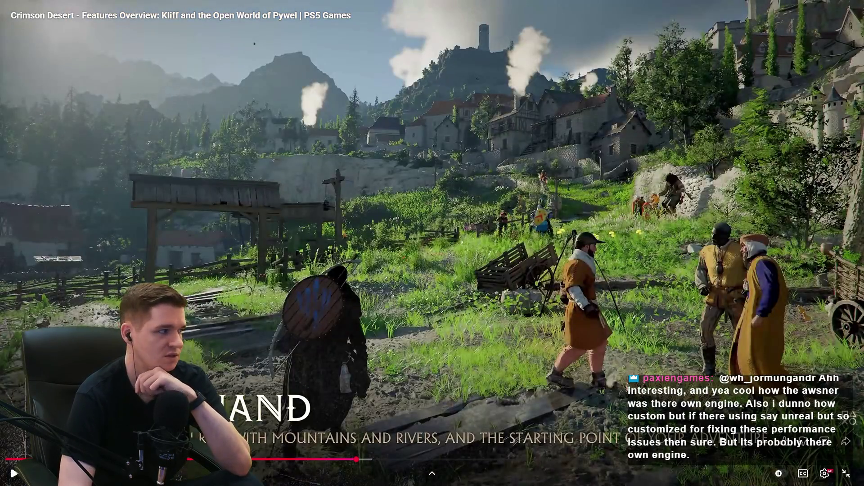
{"action": "key", "text": "space"}
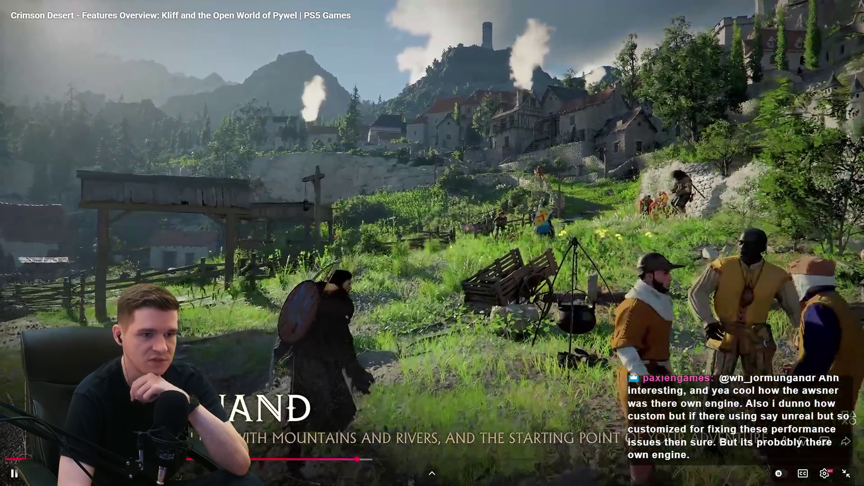
{"action": "key", "text": "space"}
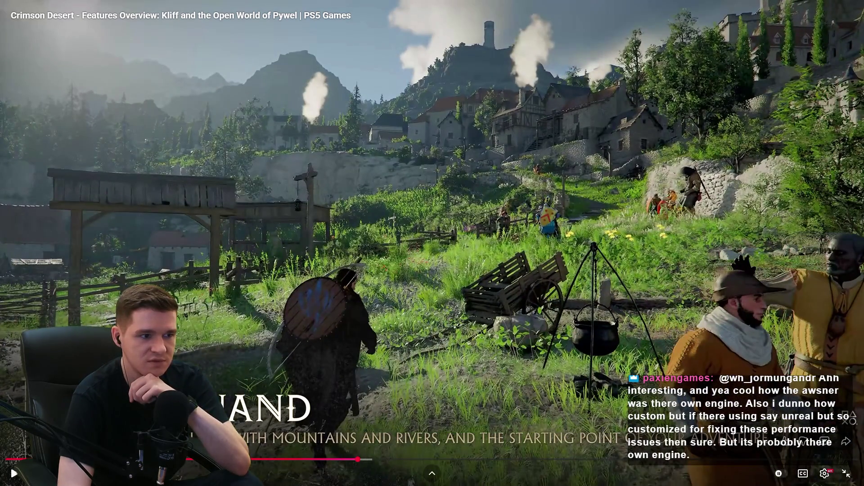
{"action": "key", "text": "space"}
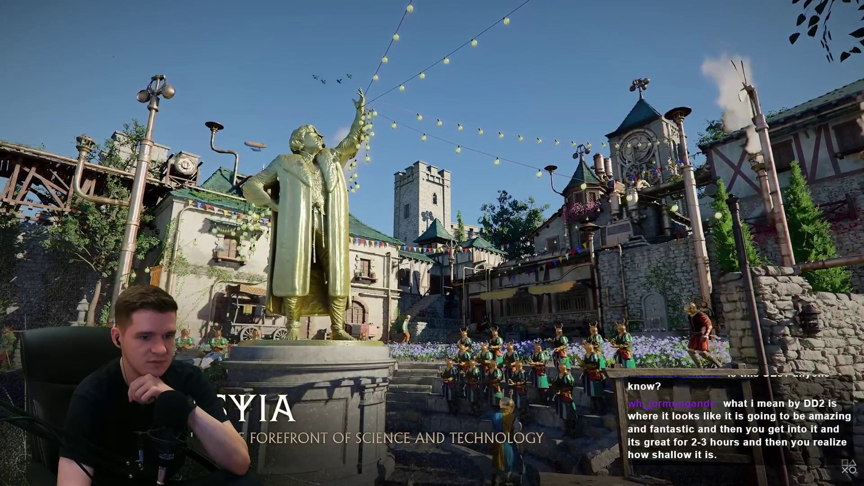
{"action": "key", "text": "space"}
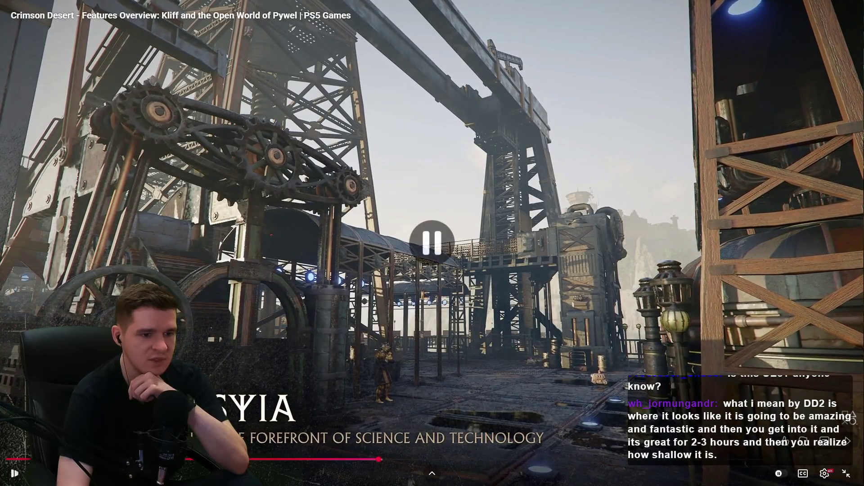
- Seek back ten seconds to the hilltop castle landscape, hold it paused, then resume playback
{"action": "key", "text": "Left"}
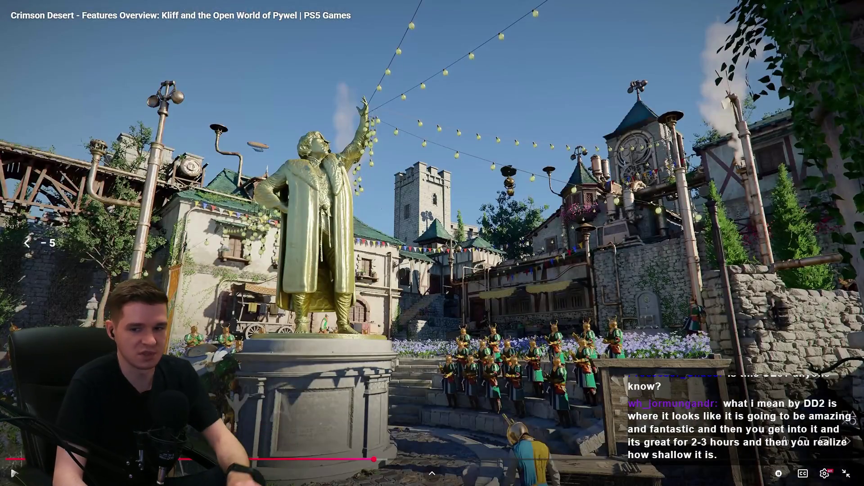
{"action": "key", "text": "Left"}
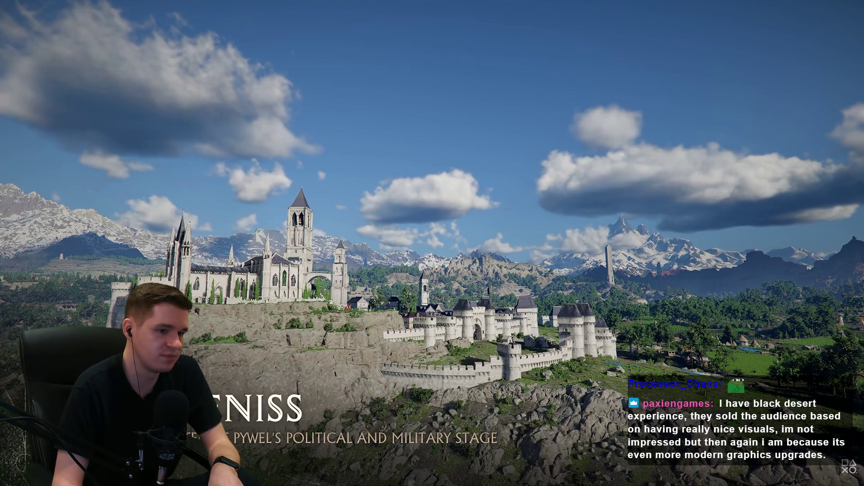
{"action": "key", "text": "space"}
{"action": "key", "text": "space"}
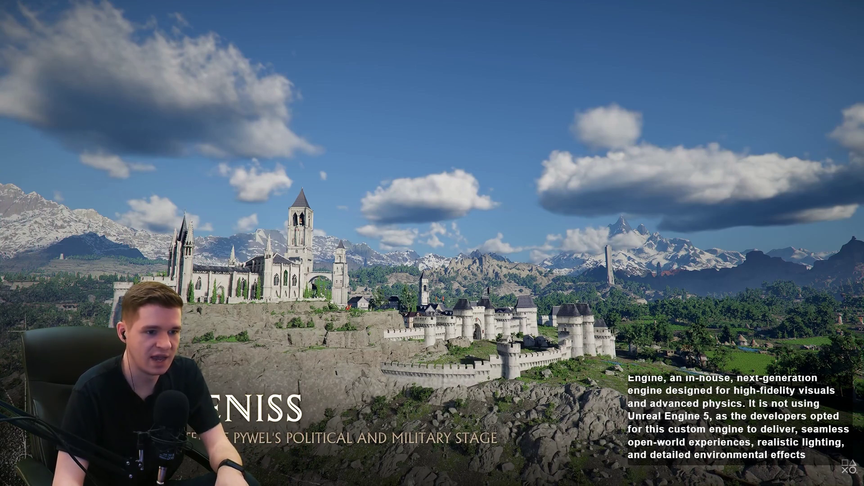
{"action": "key", "text": "space"}
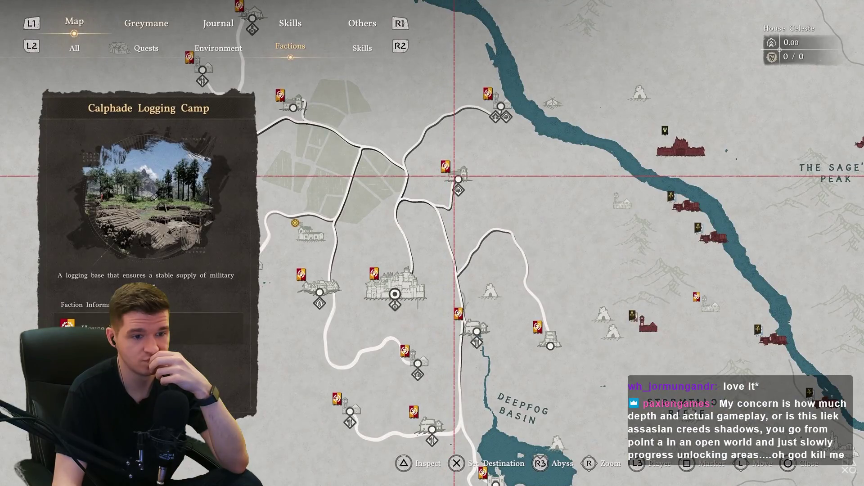
- Hold the trailer paused on the in-game map's Calphade Logging Camp entry
{"action": "key", "text": "space"}
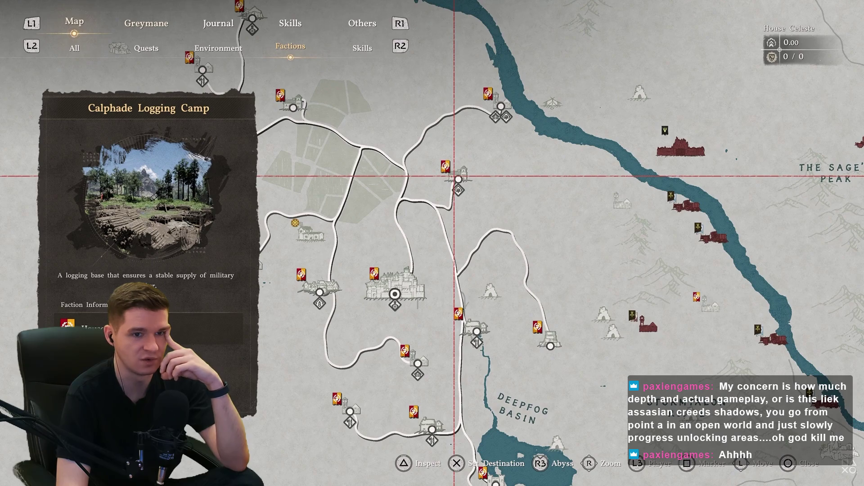
{"action": "mouse_move", "coordinate": [551, 269]}
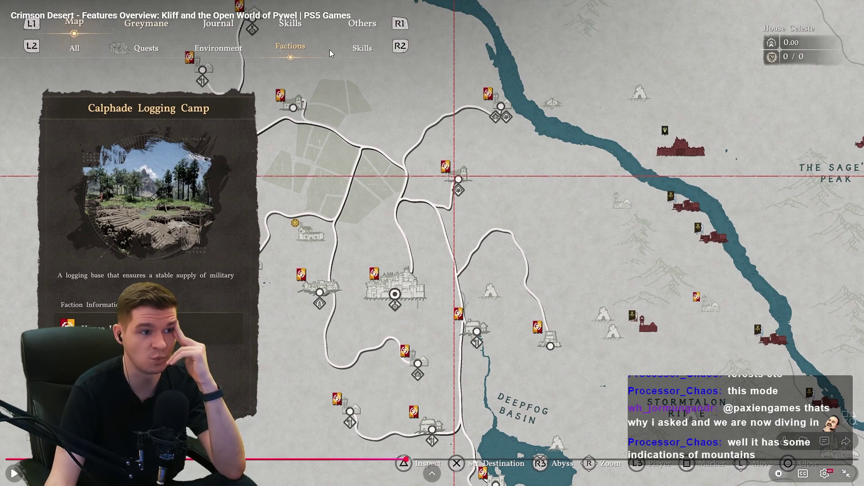
{"action": "left_click", "coordinate": [351, 52]}
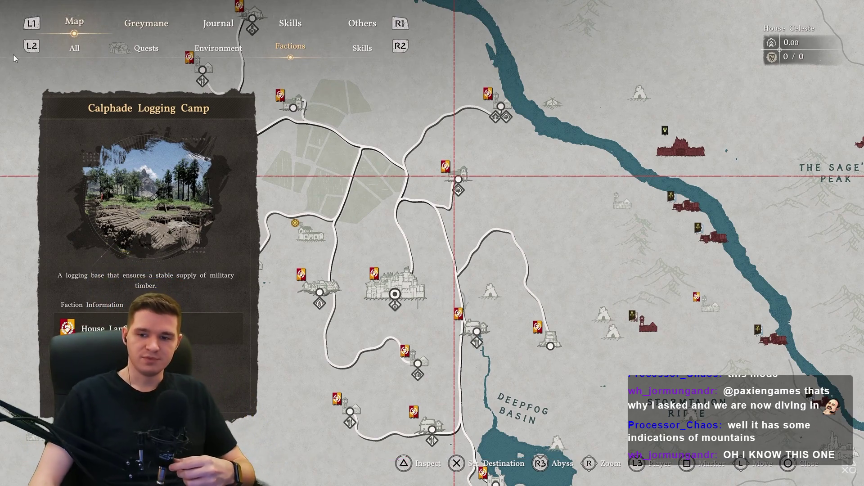
- Resume the trailer past the Calphade map into the torchlit fortress courtyard with red-clad soldiers
{"action": "left_click", "coordinate": [404, 232]}
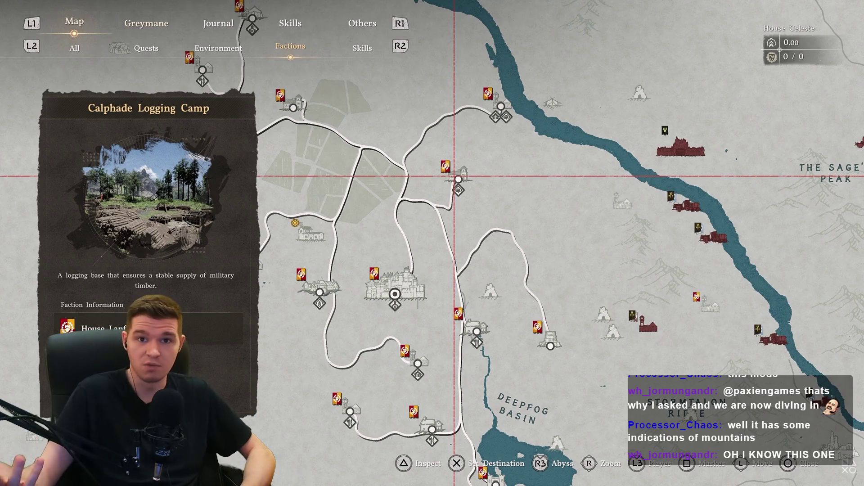
{"action": "left_click", "coordinate": [386, 77]}
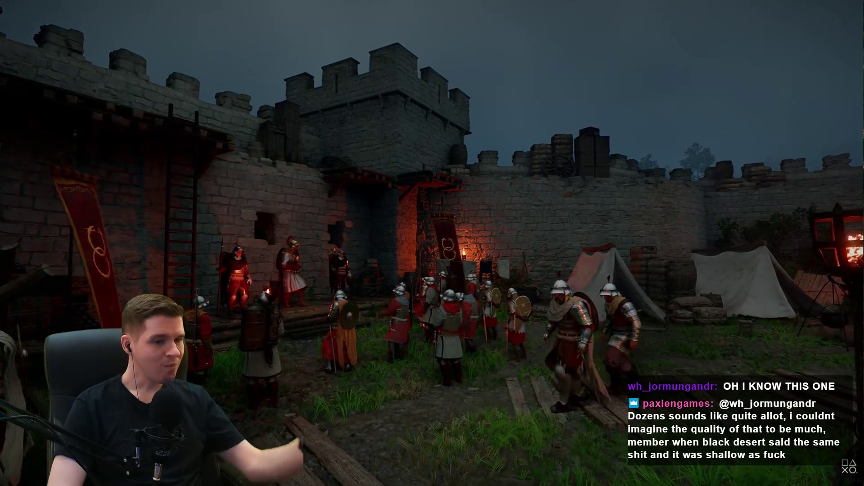
- Pause briefly on the fortress courtyard, then resume the trailer toward the sunny desert scene
{"action": "key", "text": "k"}
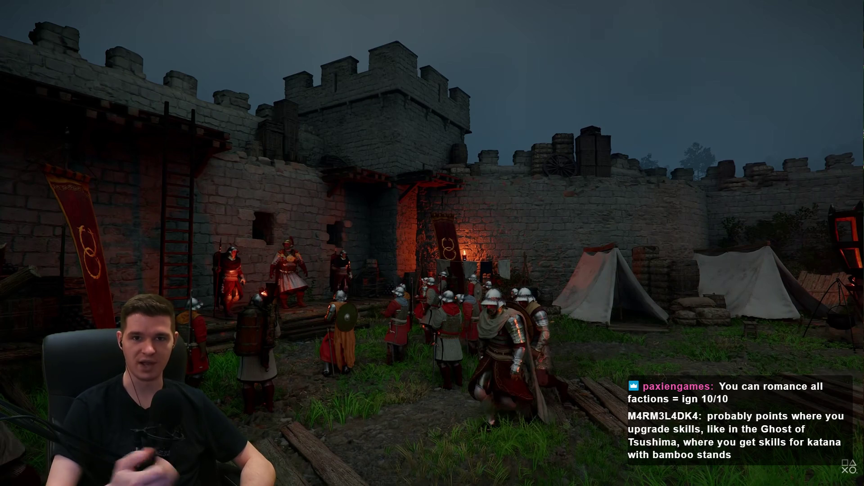
{"action": "key", "text": "space"}
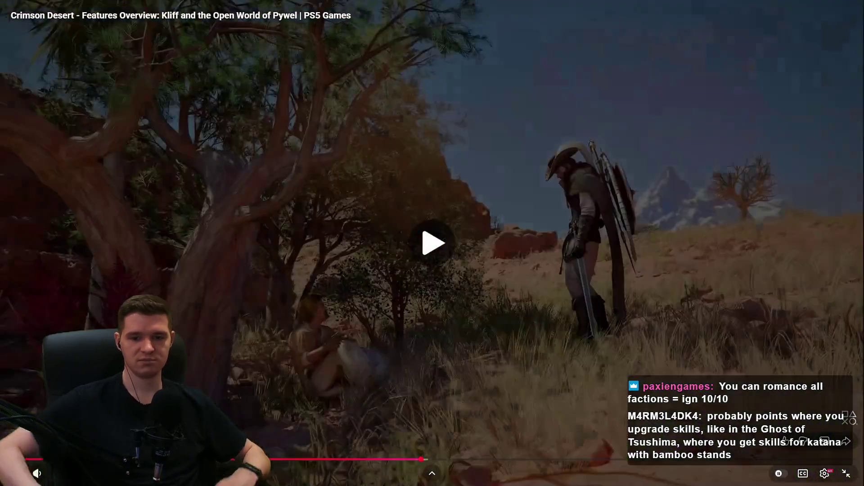